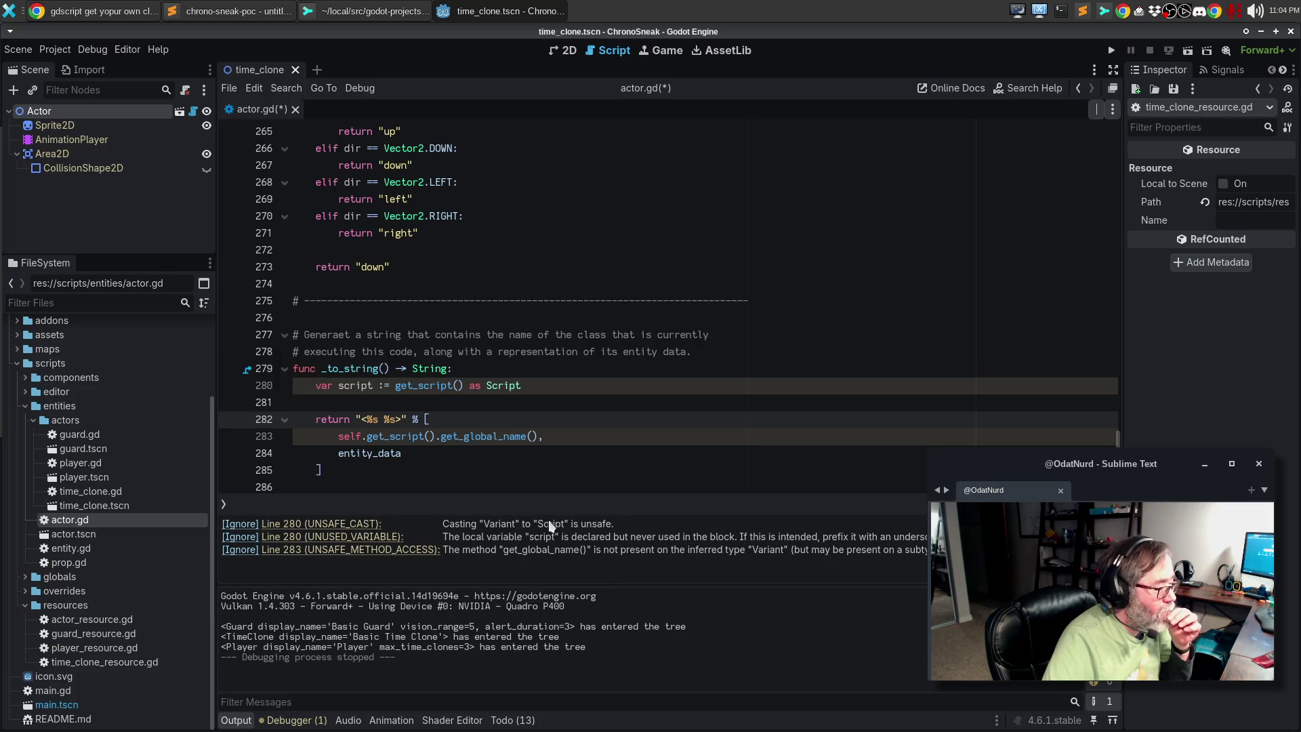
Declare line 280 as var script : Script = get_script() as Script
click(384, 385)
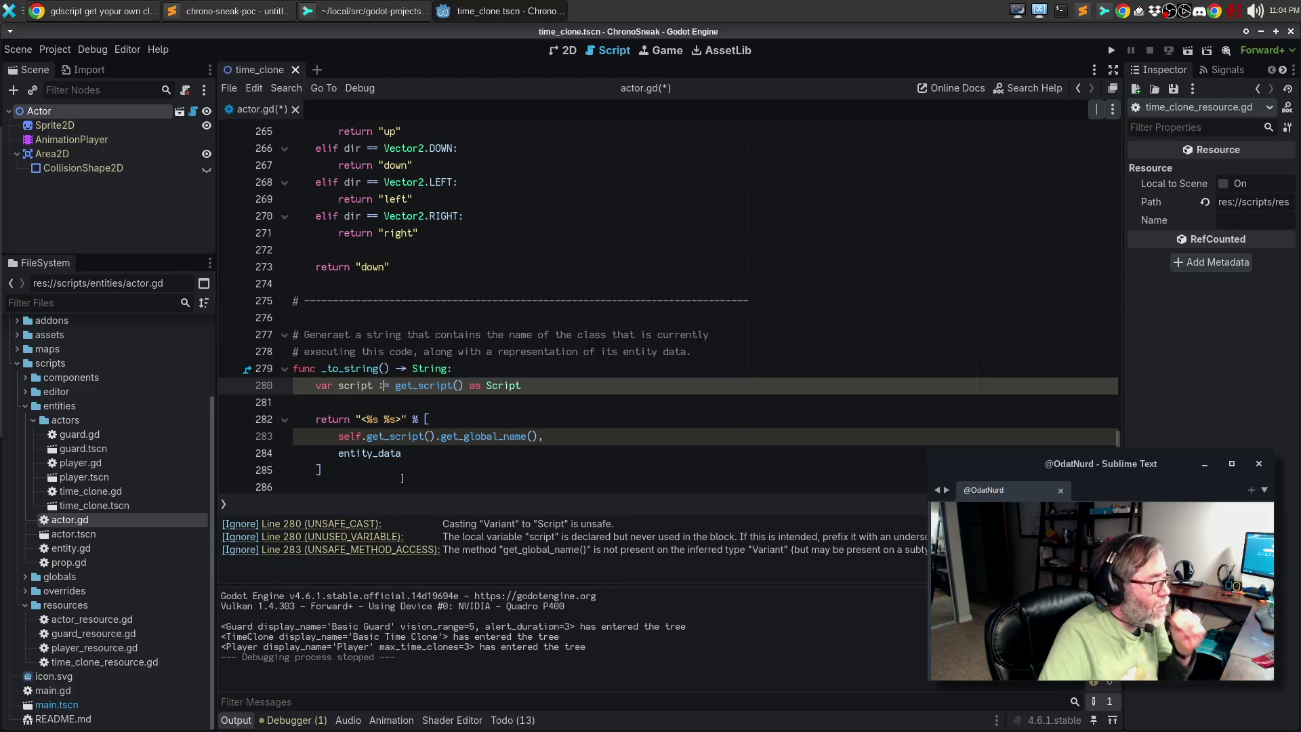
text(Scr)
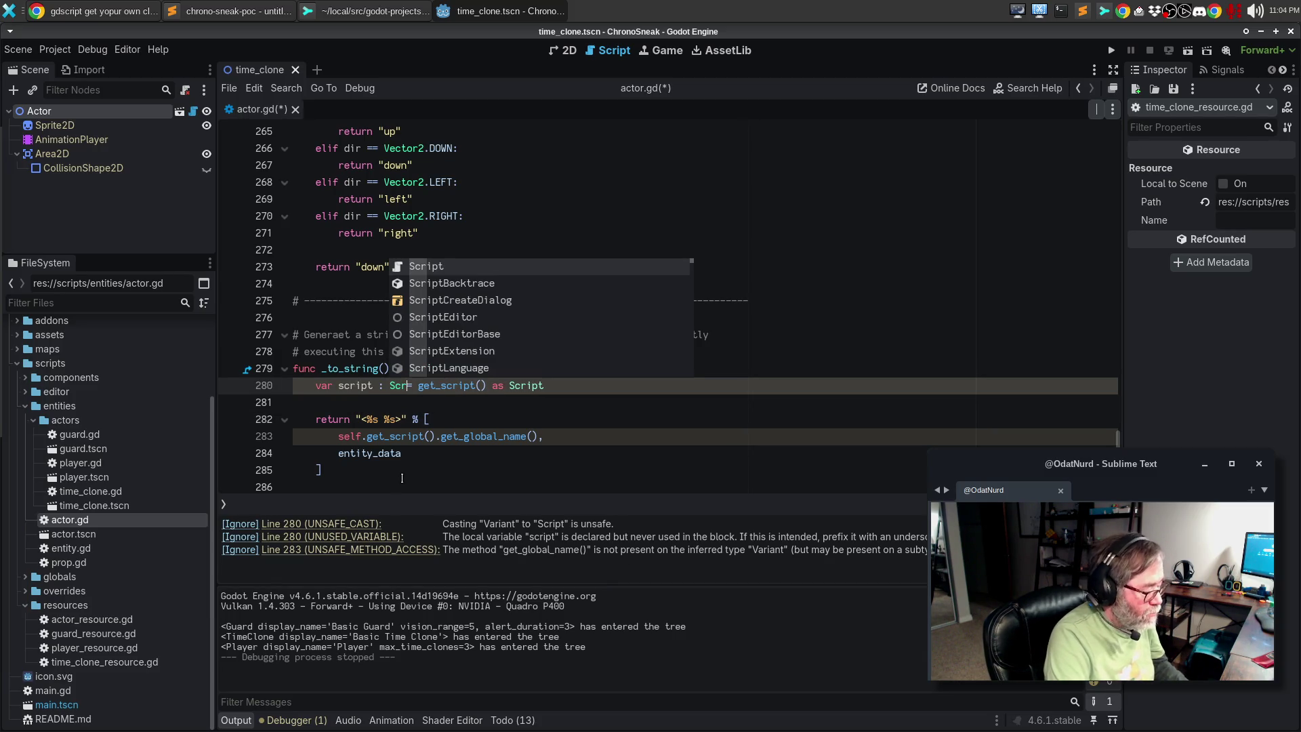
text(ipt)
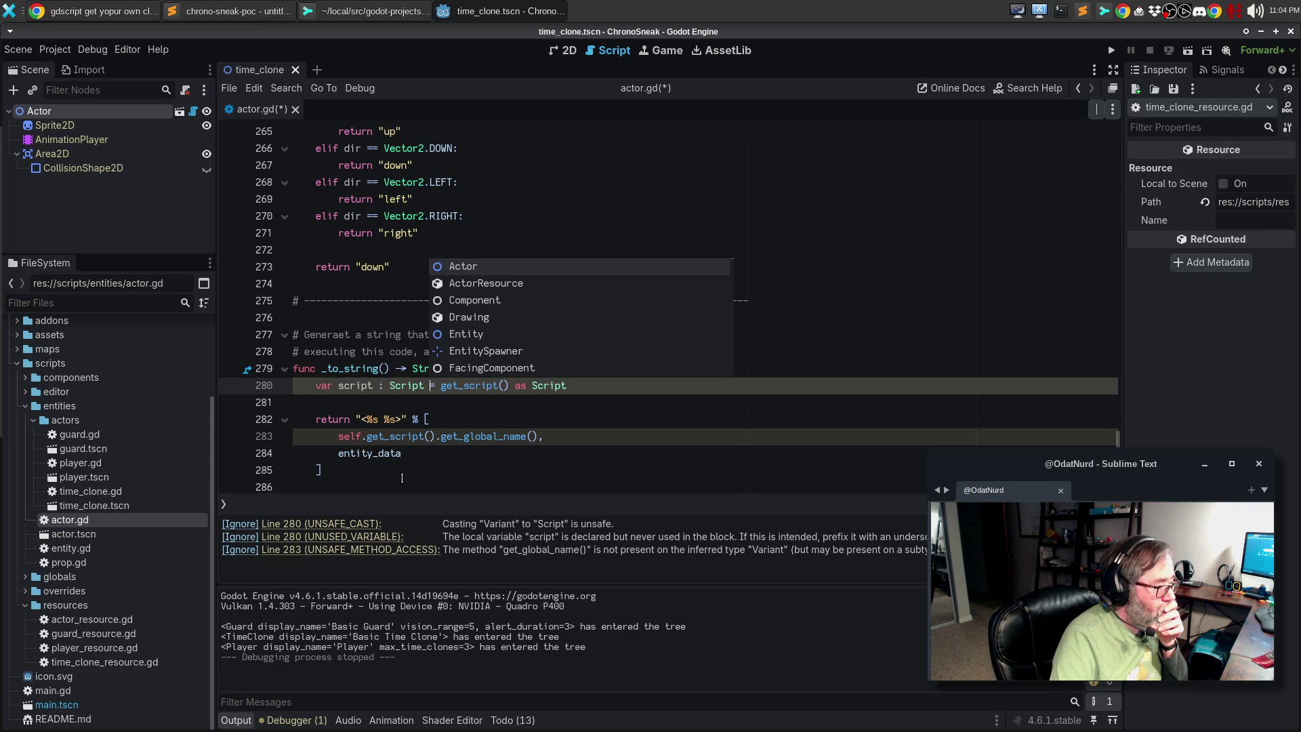
click(452, 407)
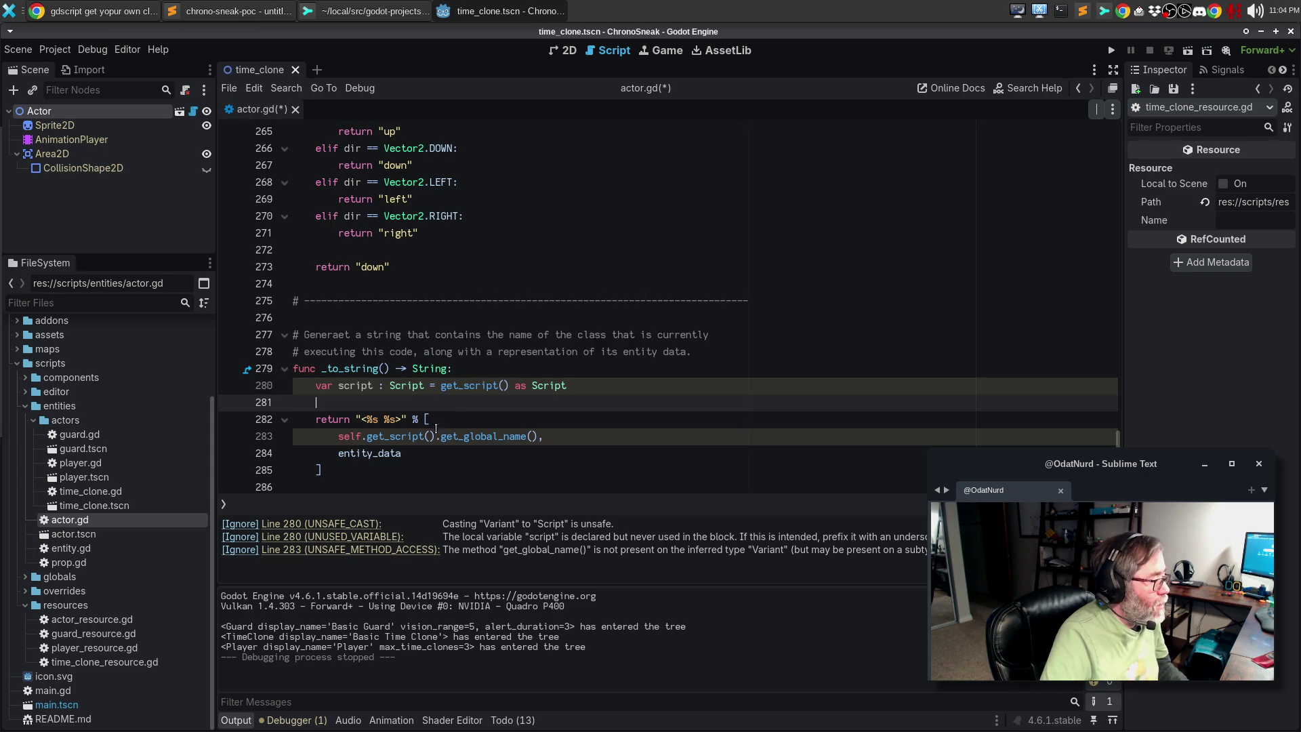
Add the return entry script.get_global_name() if script else "UnknownClass", below line 282
click(460, 420)
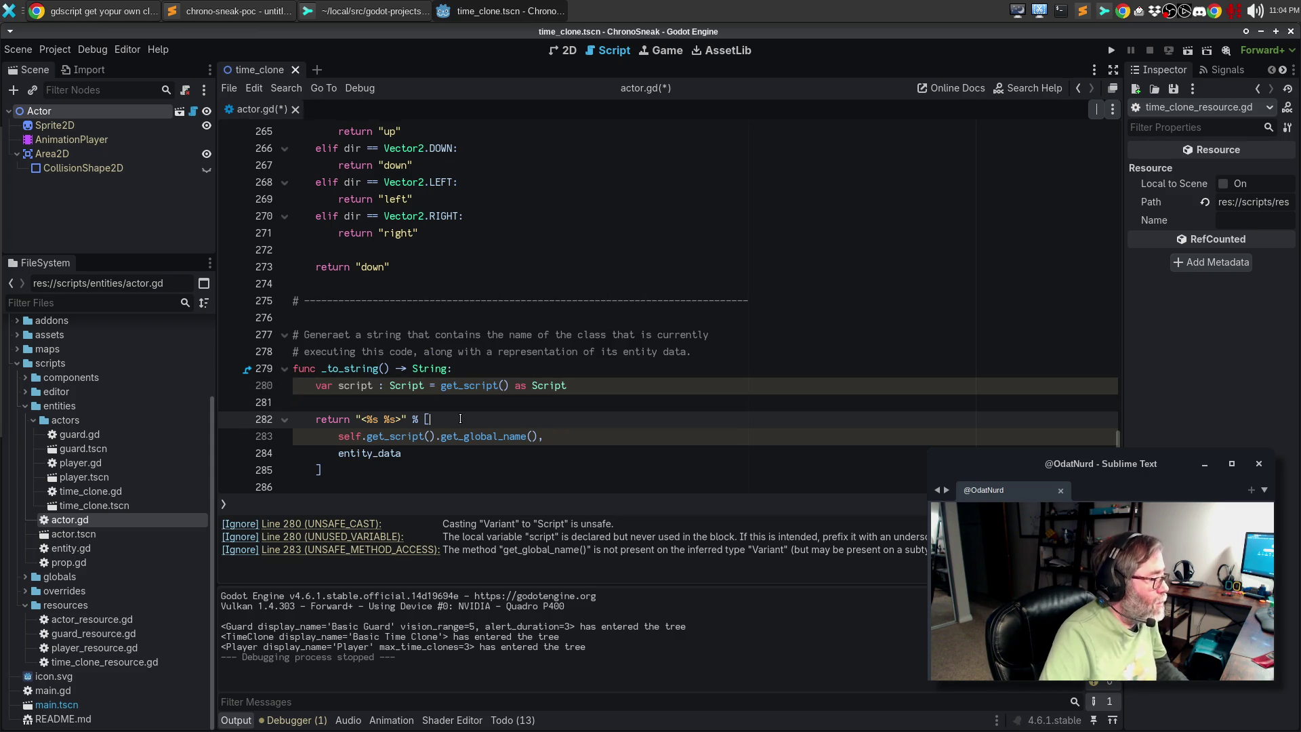
key(Return)
text(script)
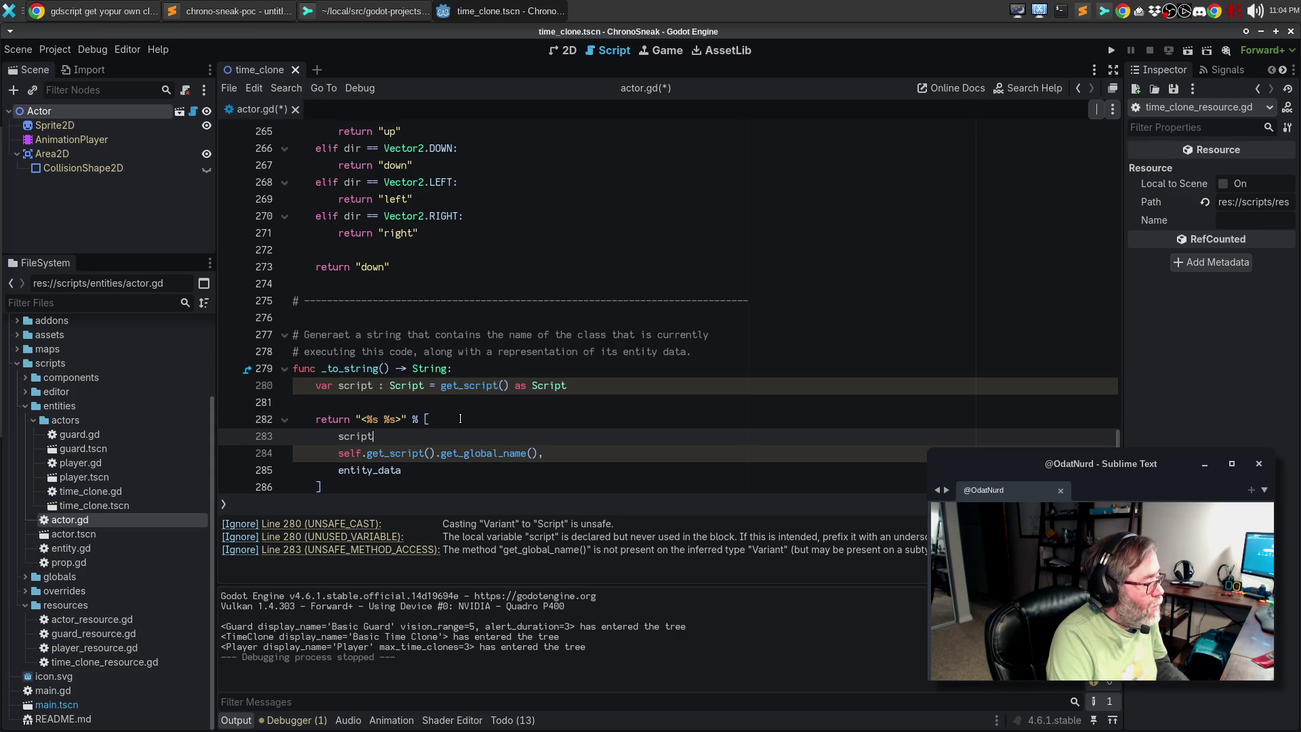
text(.get_globa)
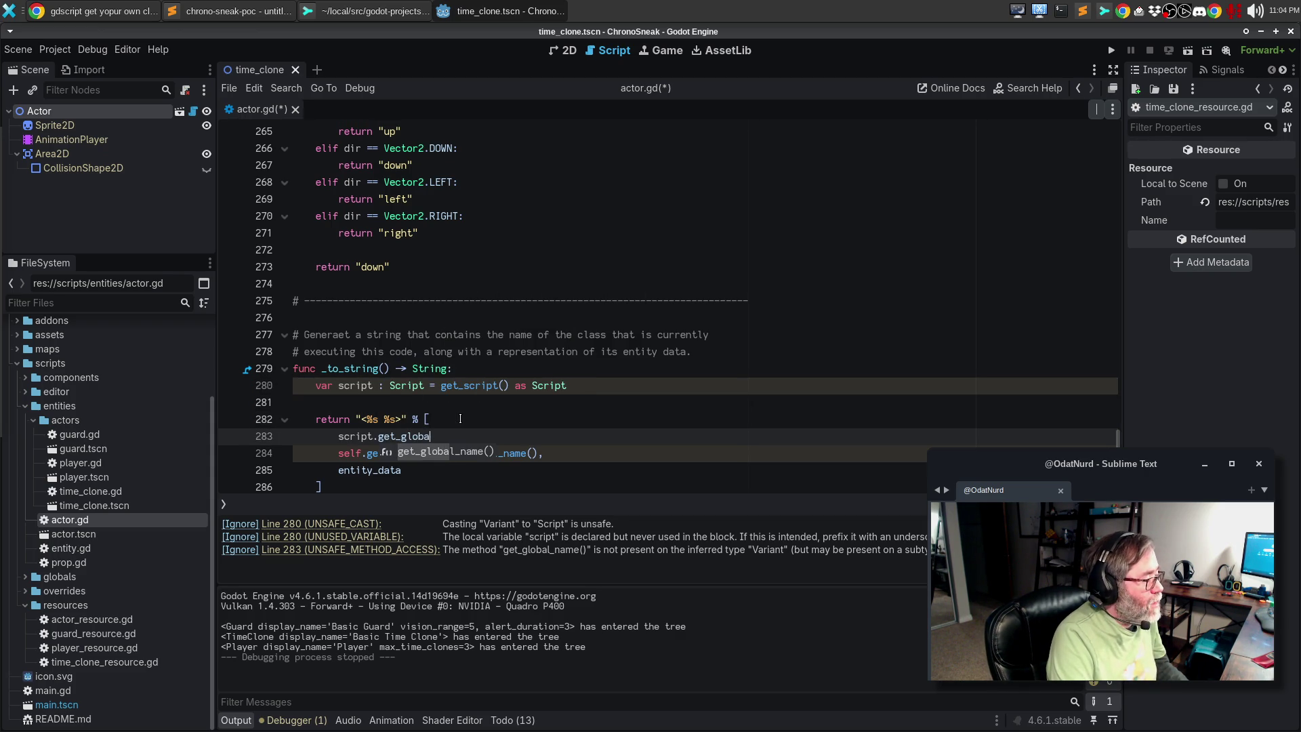
text(l_name)
key(Return)
text(if s)
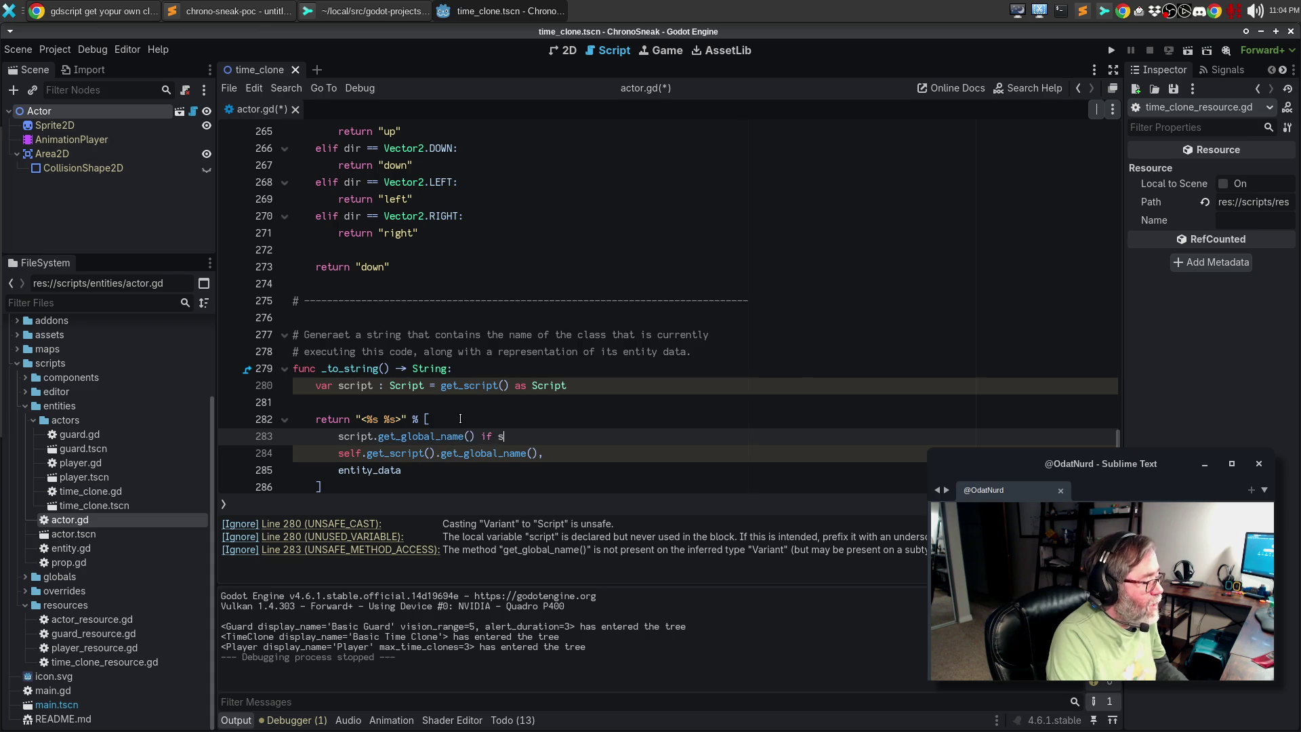
text(cript else ")
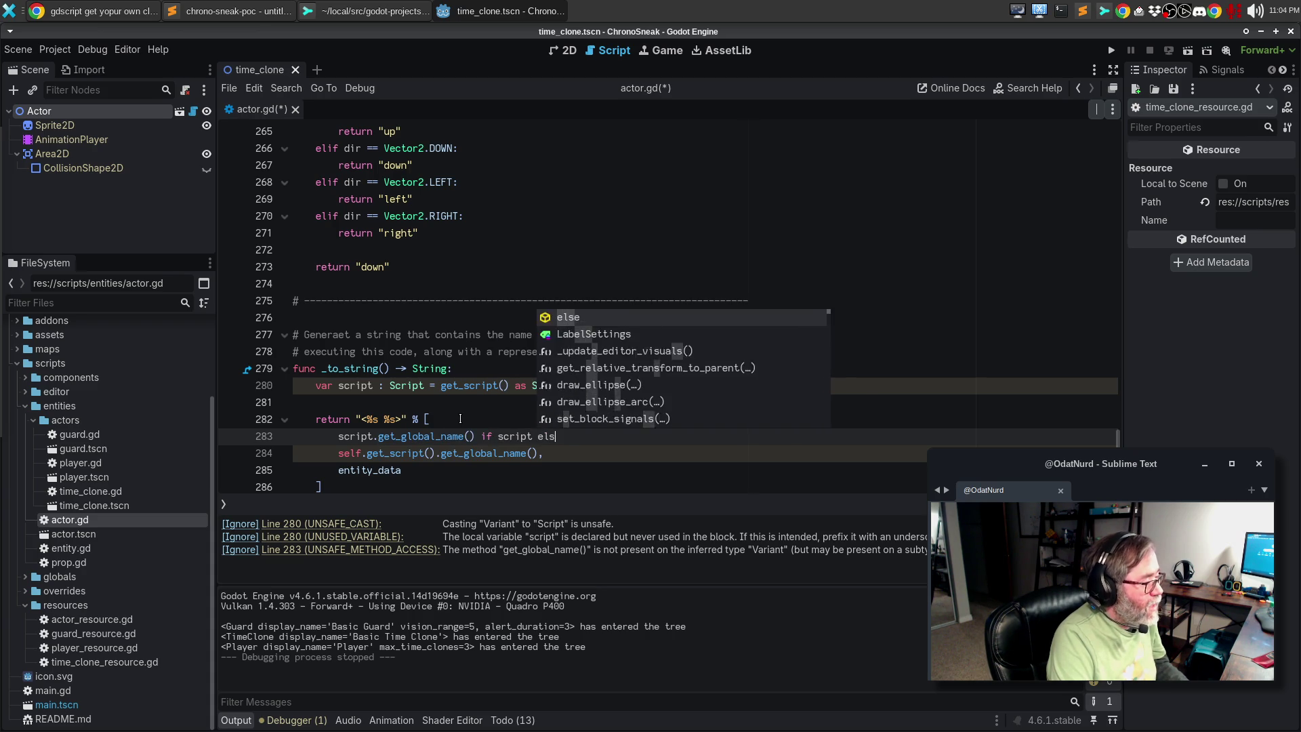
key(Escape)
text(Unknow)
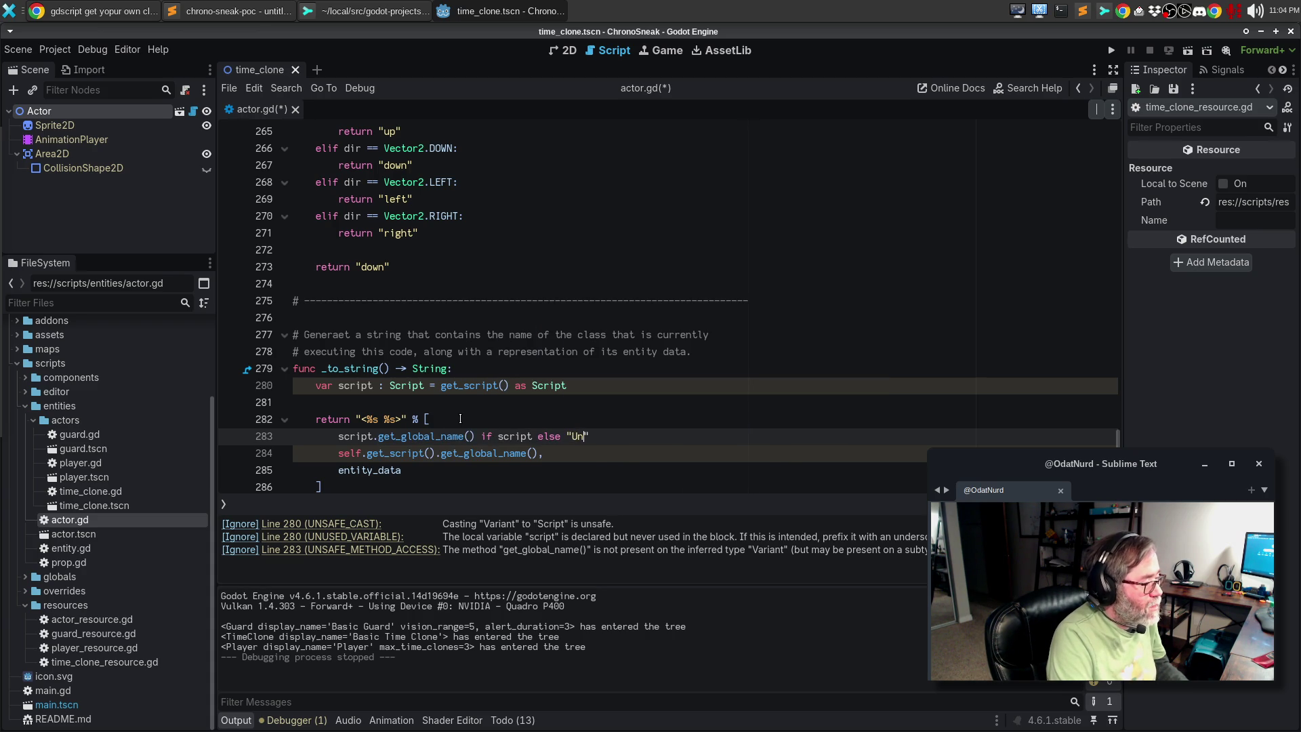
text(nClass")
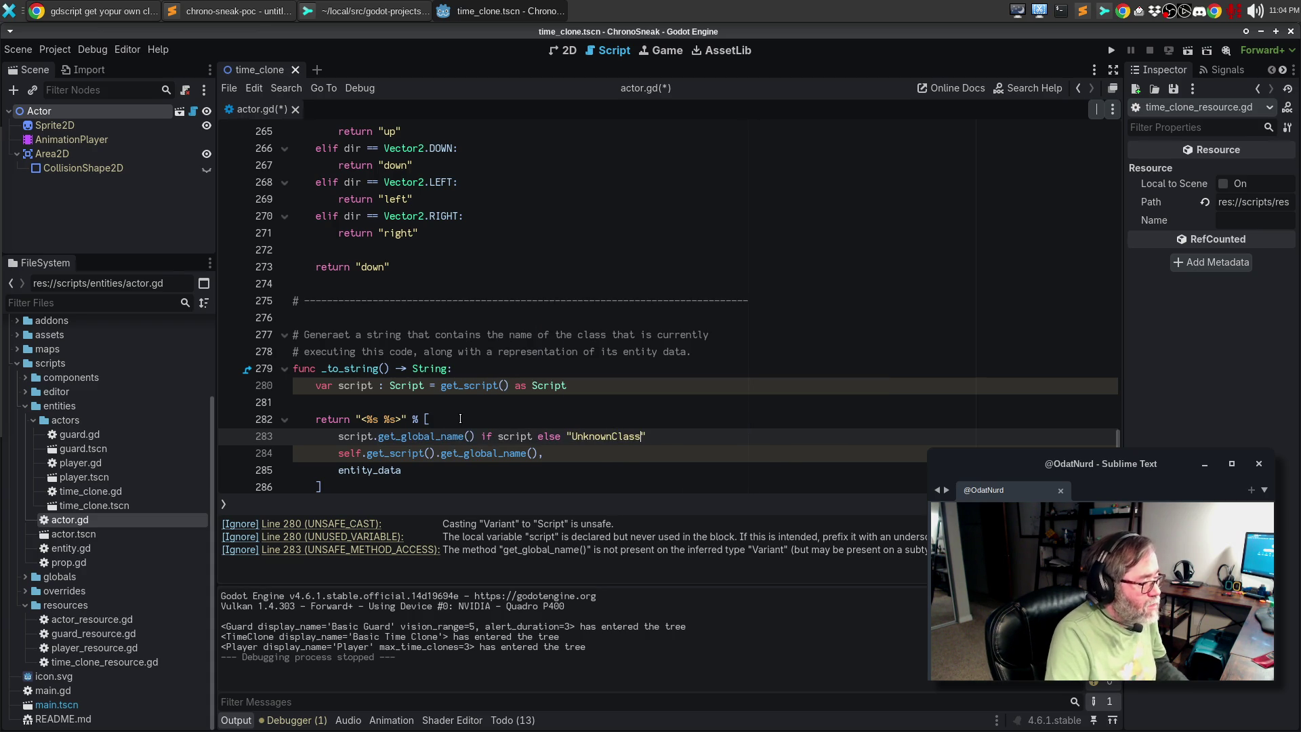
text(,)
key(Escape)
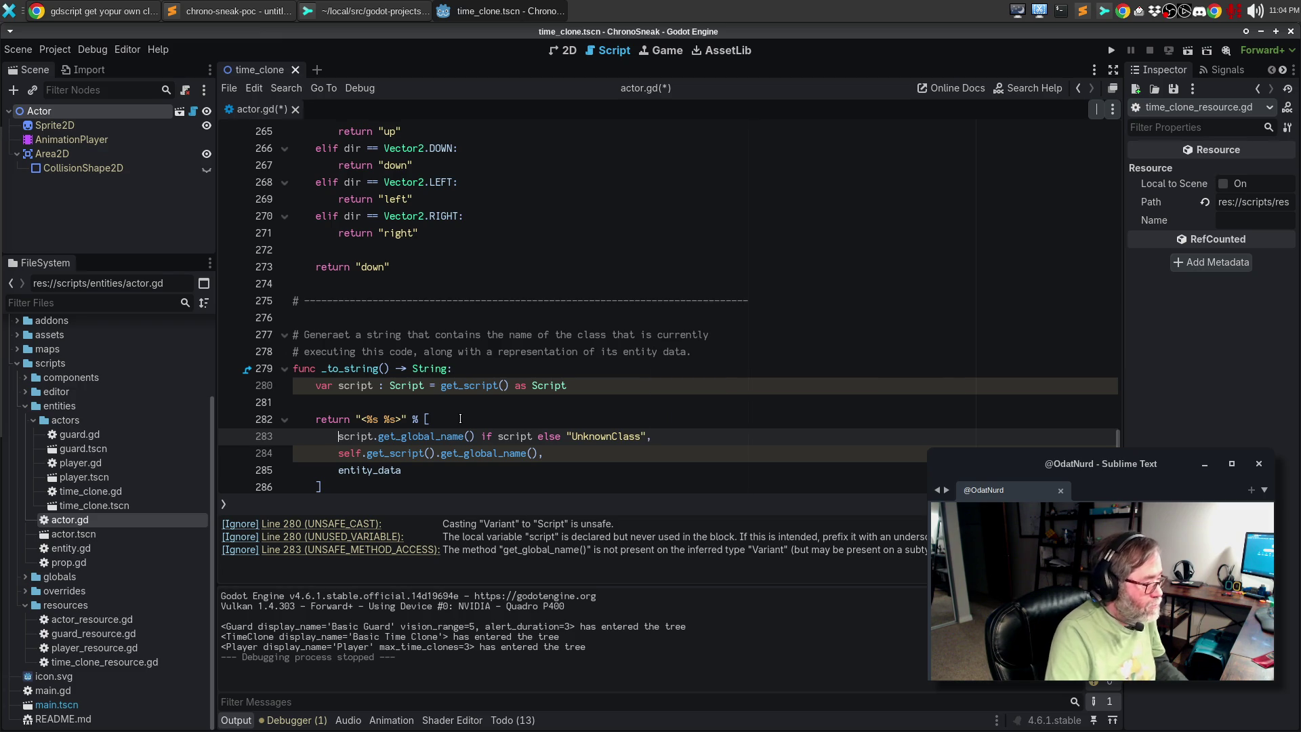
Delete the old self.get_script().get_global_name() line from the return list
key(Down)
key(Home)
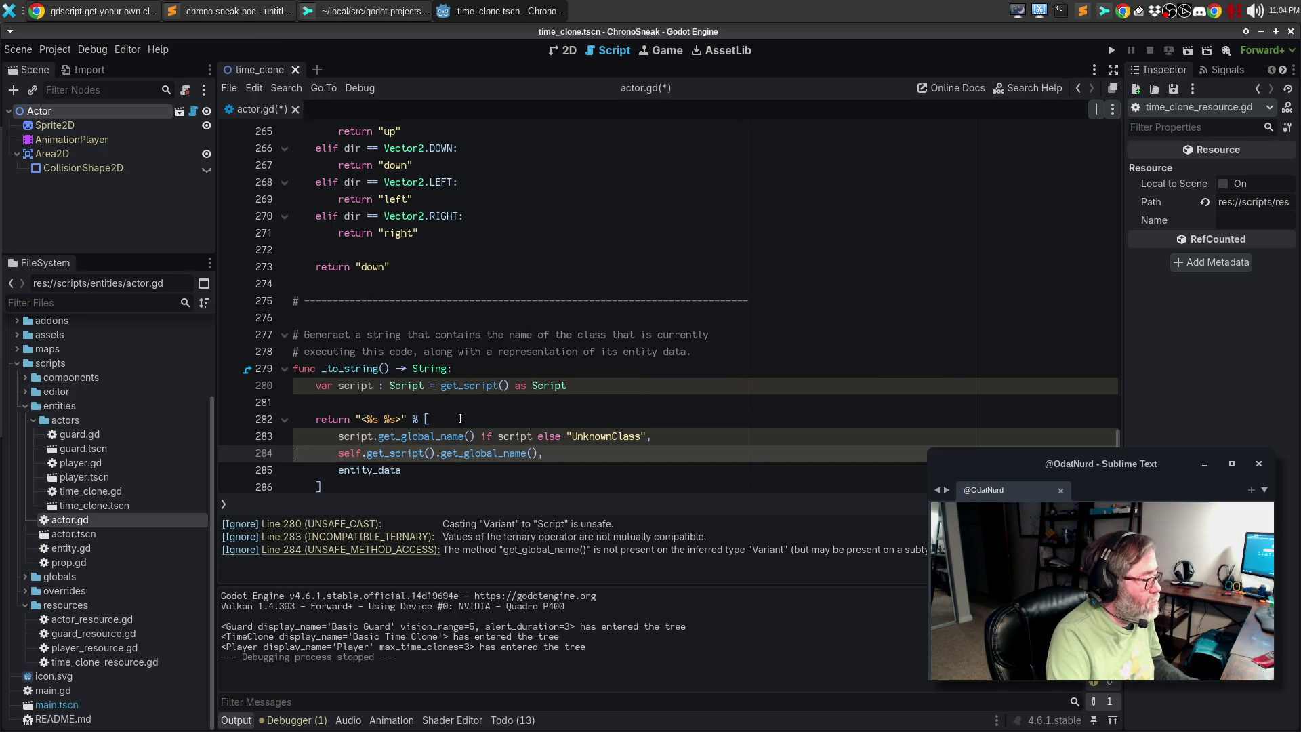
key(ctrl+shift+k)
key(Down)
key(Down)
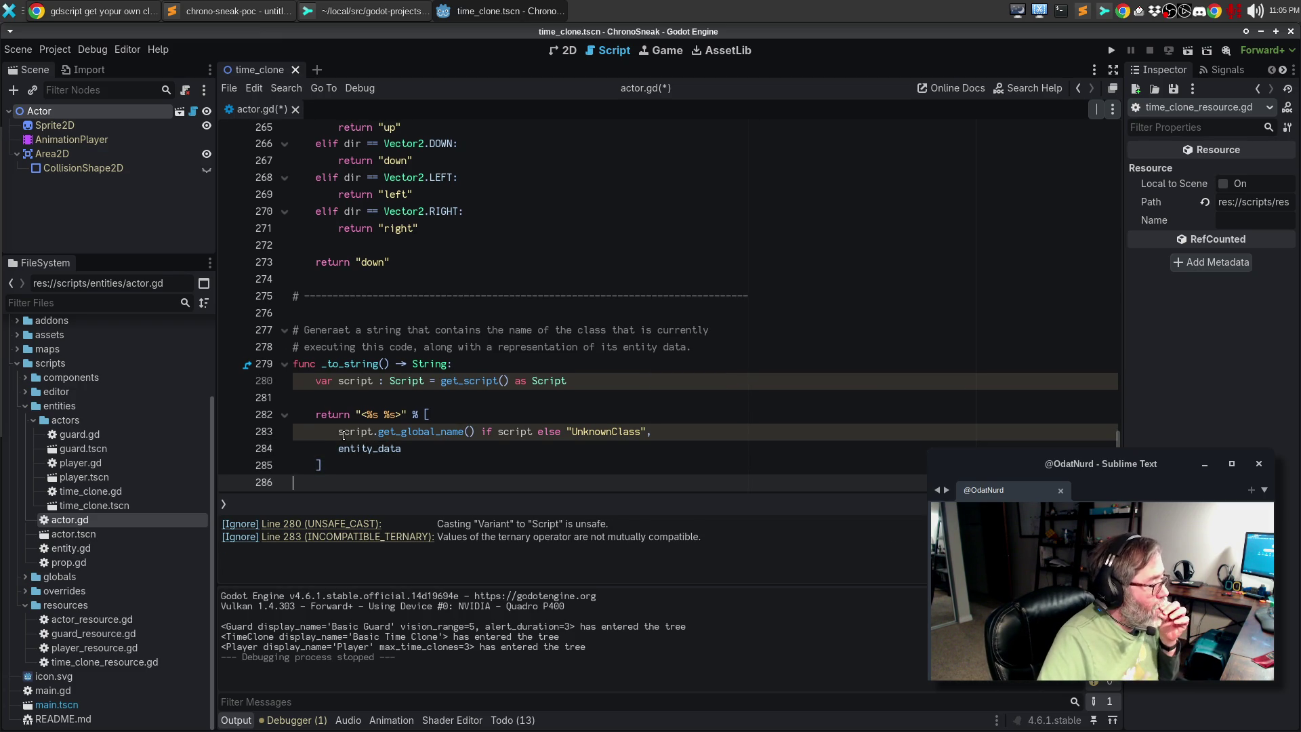
mouse_move(344, 435)
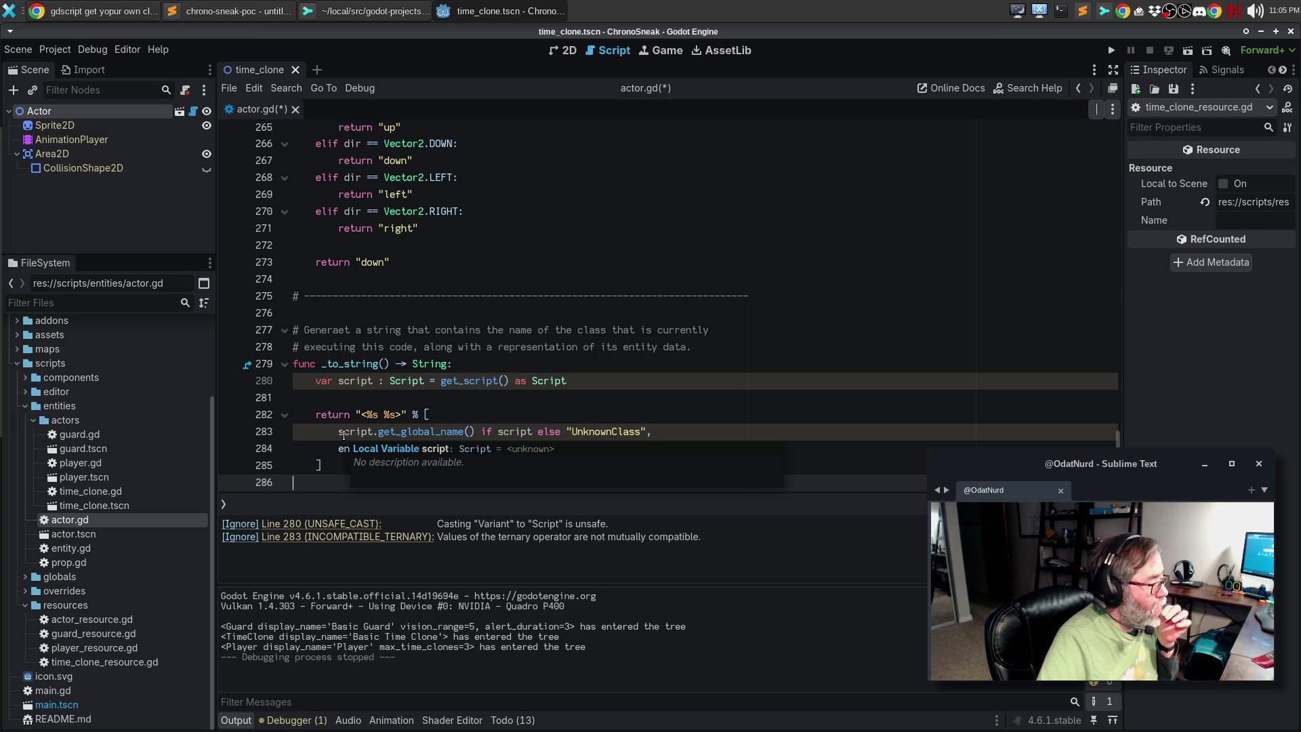
Split line 280 so the script = get_script() as Script assignment sits on its own line
click(426, 380)
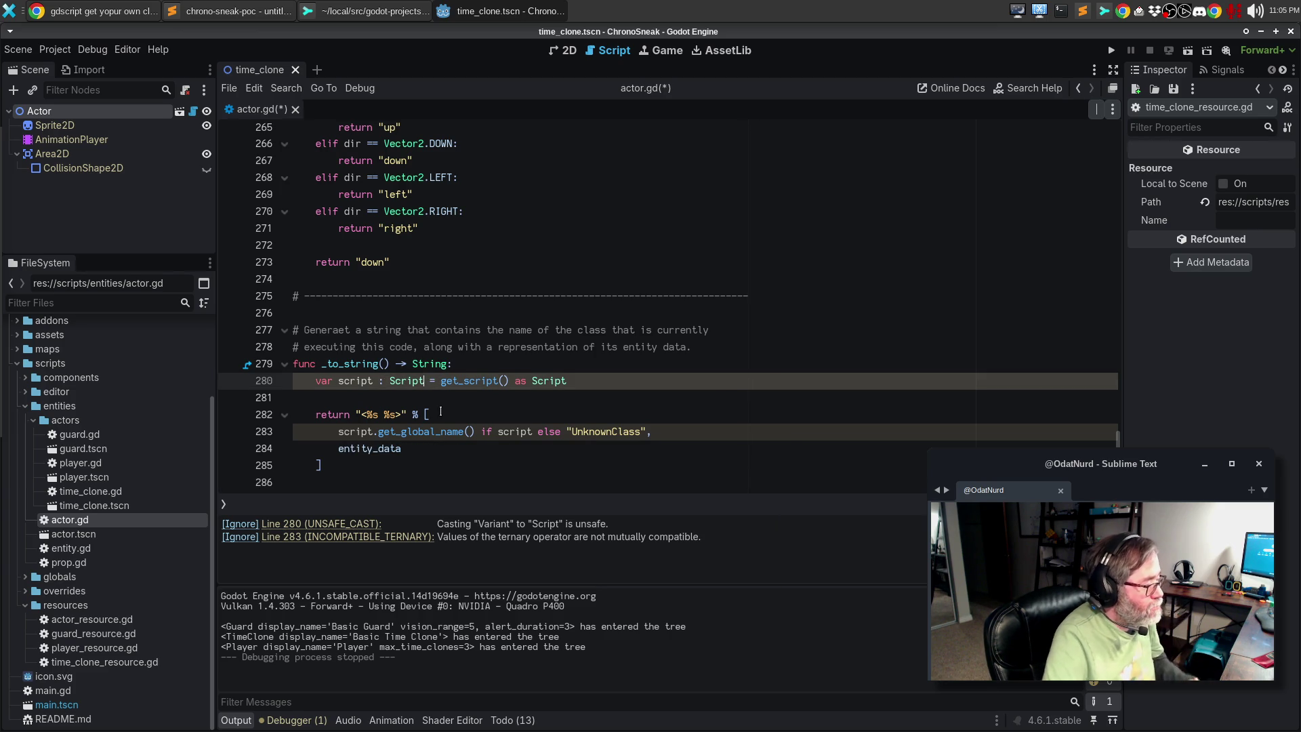
key(Return)
key(Return)
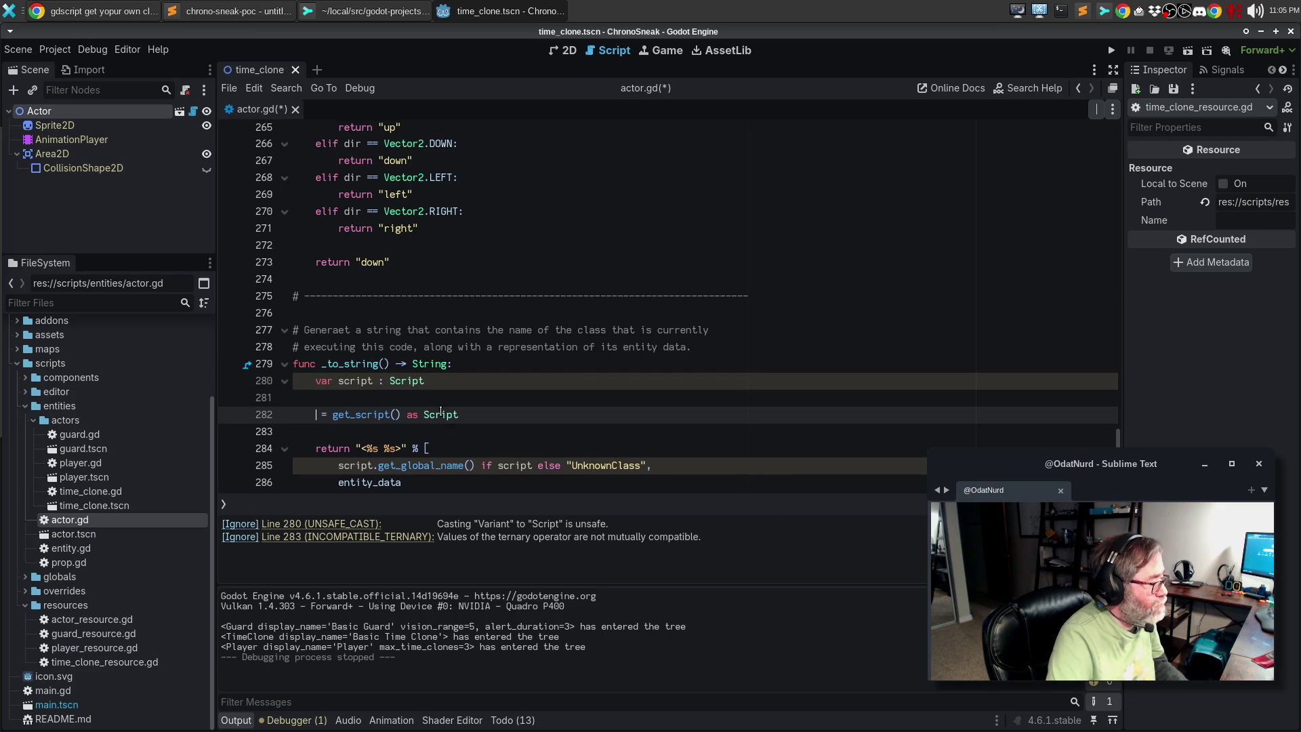
text(script=)
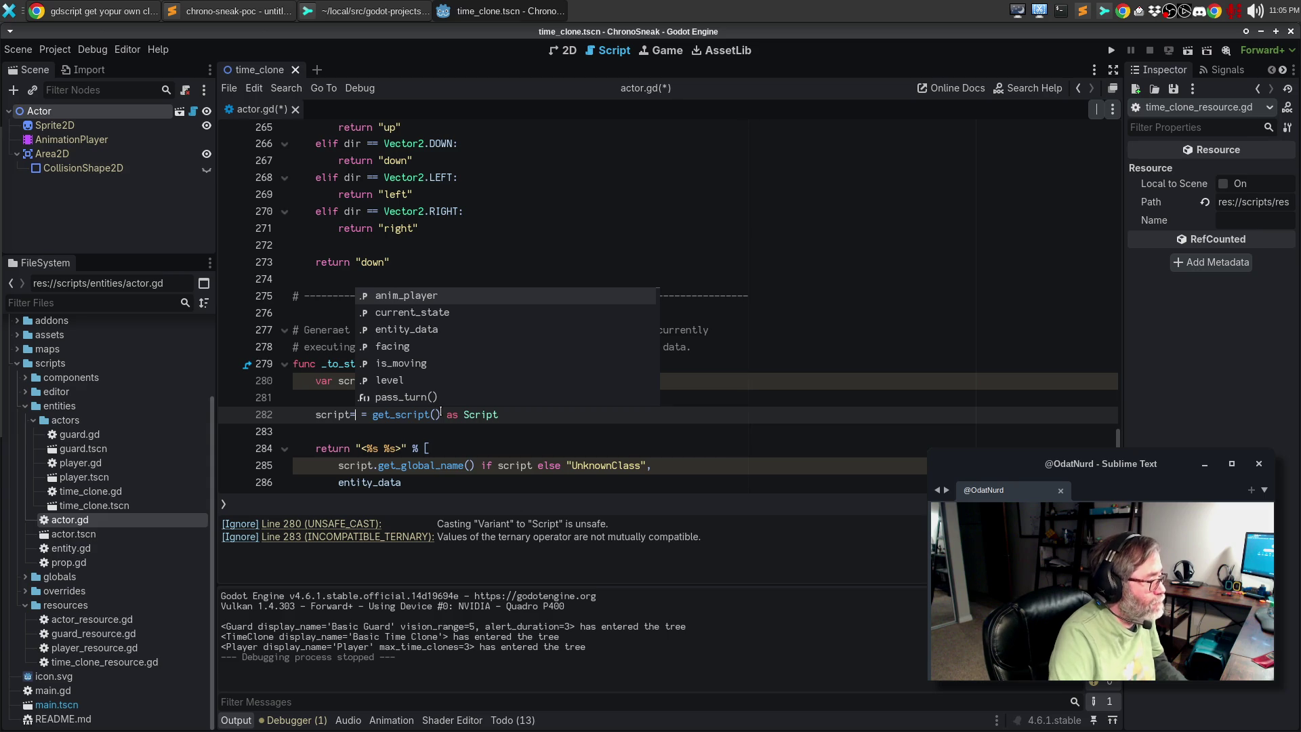
key(Escape)
key(Home)
key(Up)
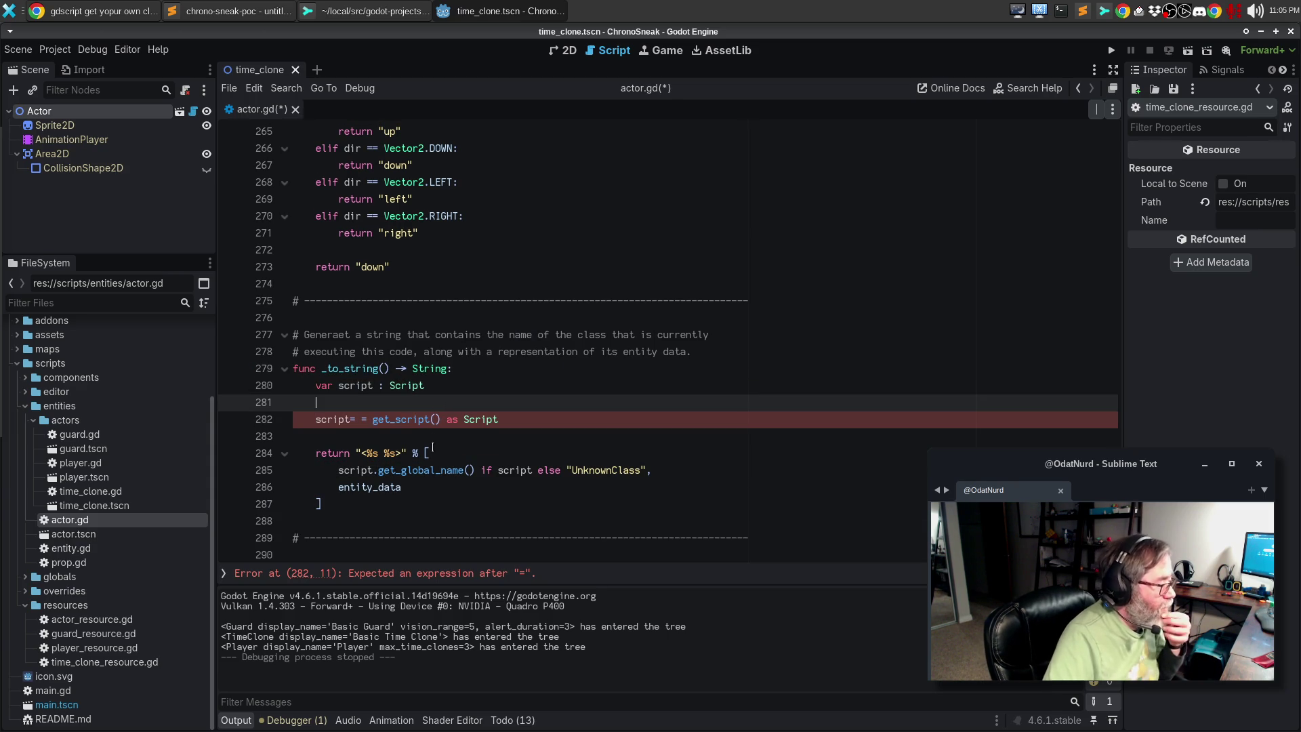
mouse_move(431, 467)
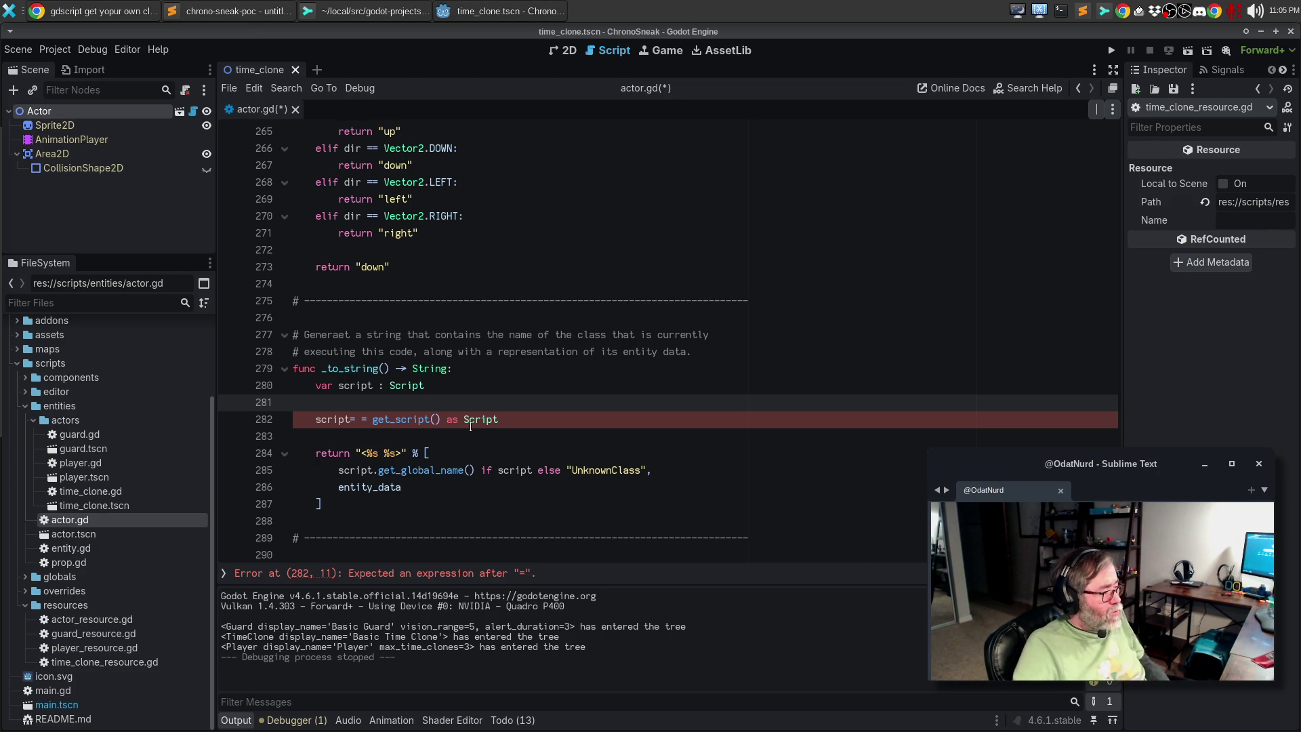
Remove the stray '=' causing the parse error and select the unsafe cast warning
click(466, 574)
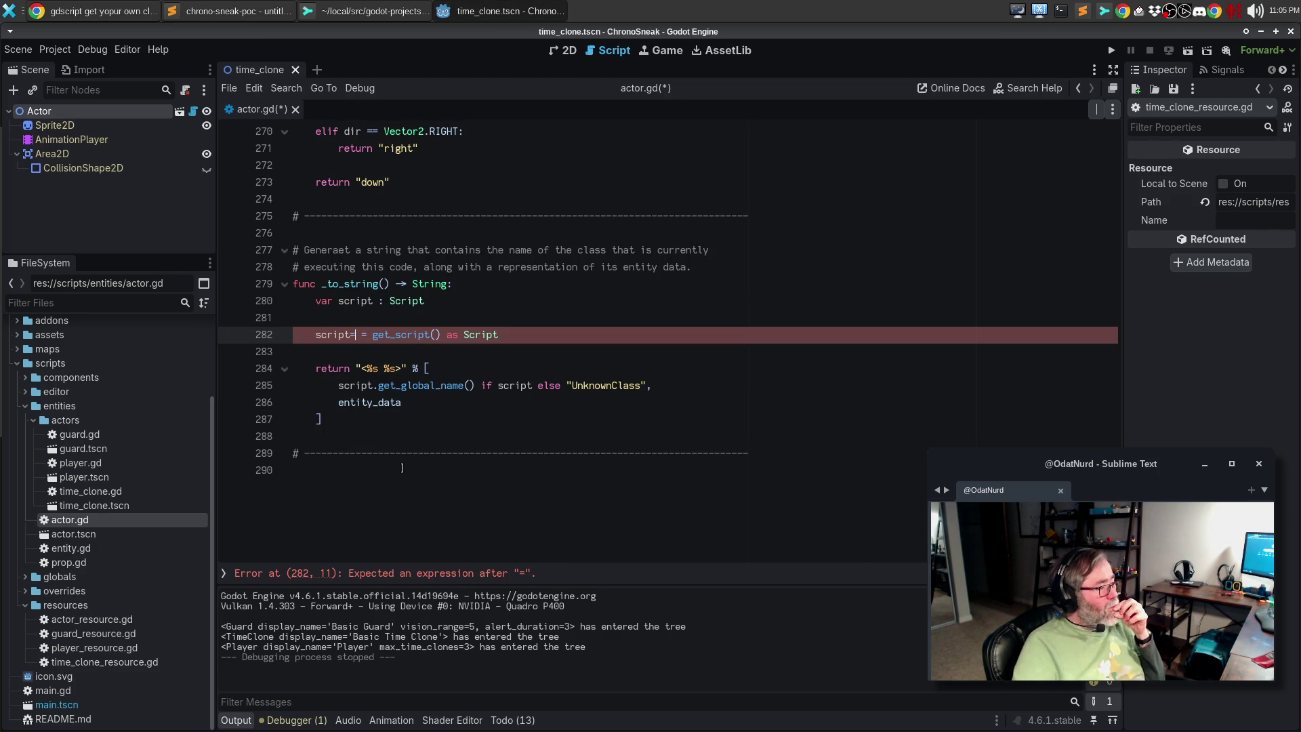
key(BackSpace)
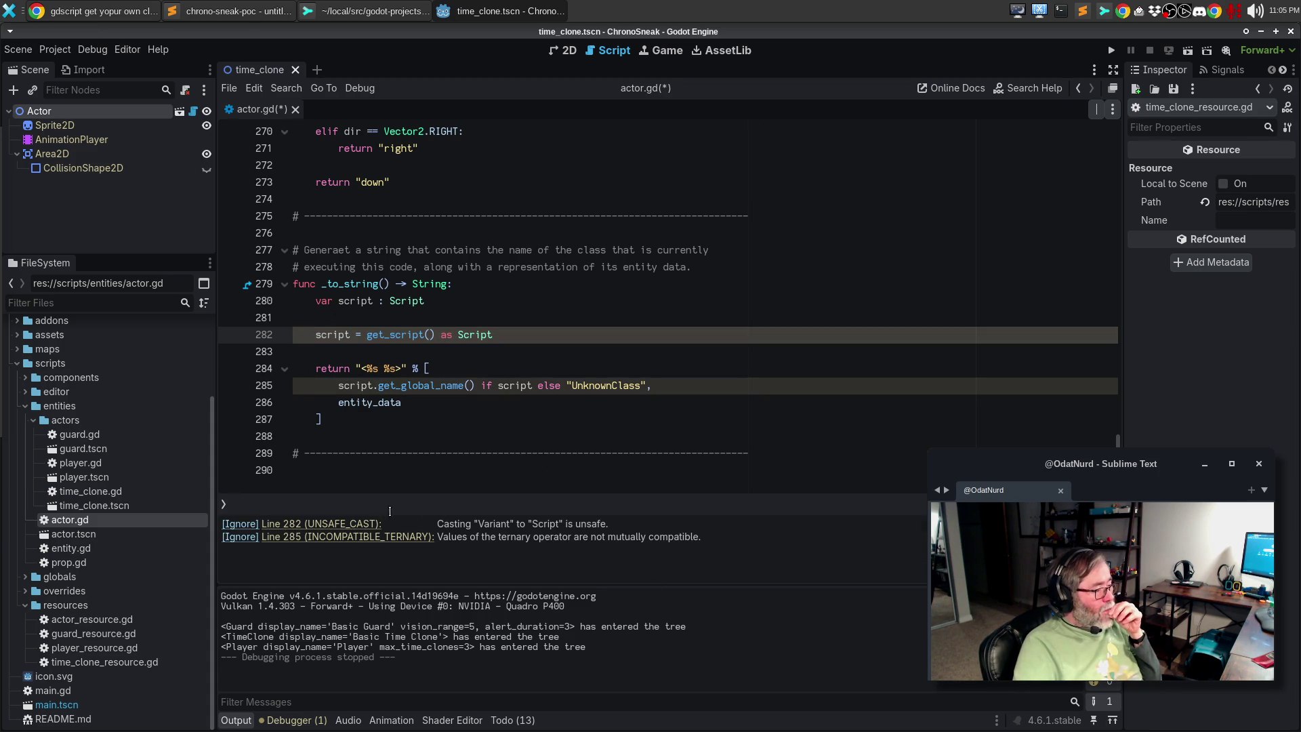
drag(642, 523, 213, 524)
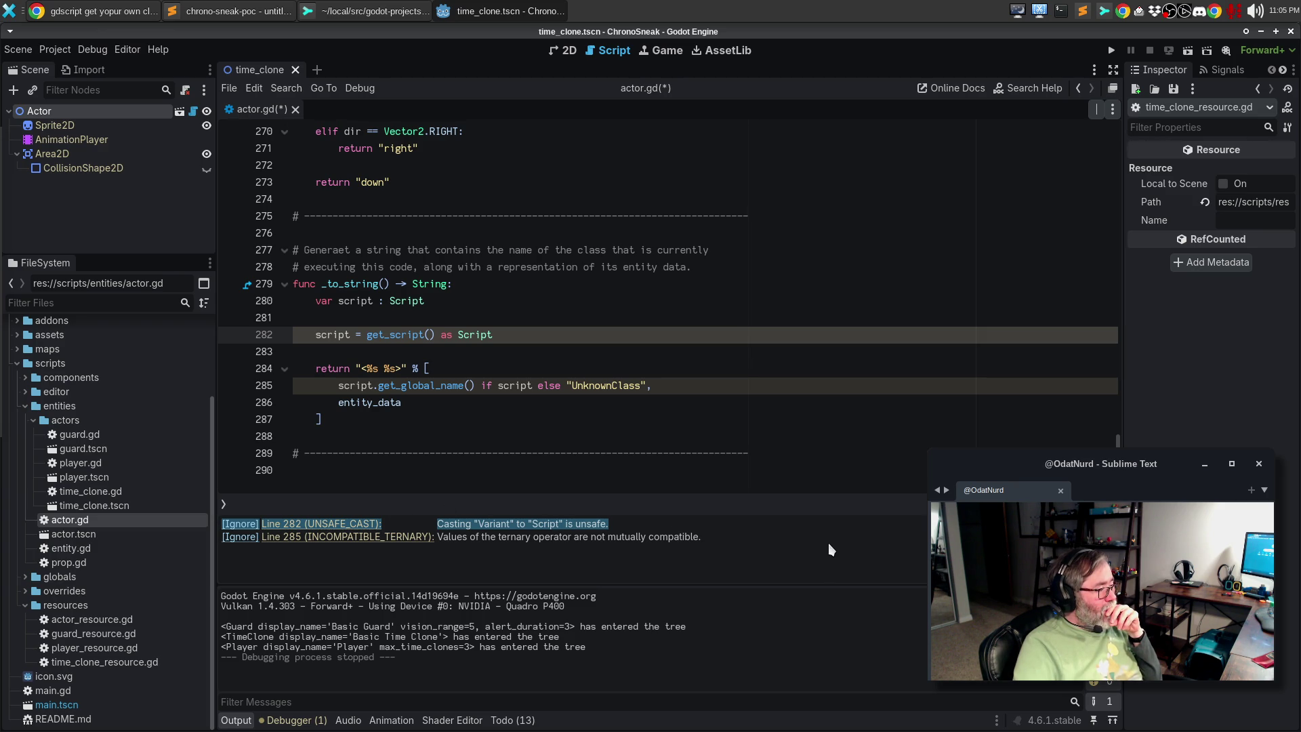
Make line 285 read str(script.get_global_name()) if script != null else "UnknownClass"
click(539, 386)
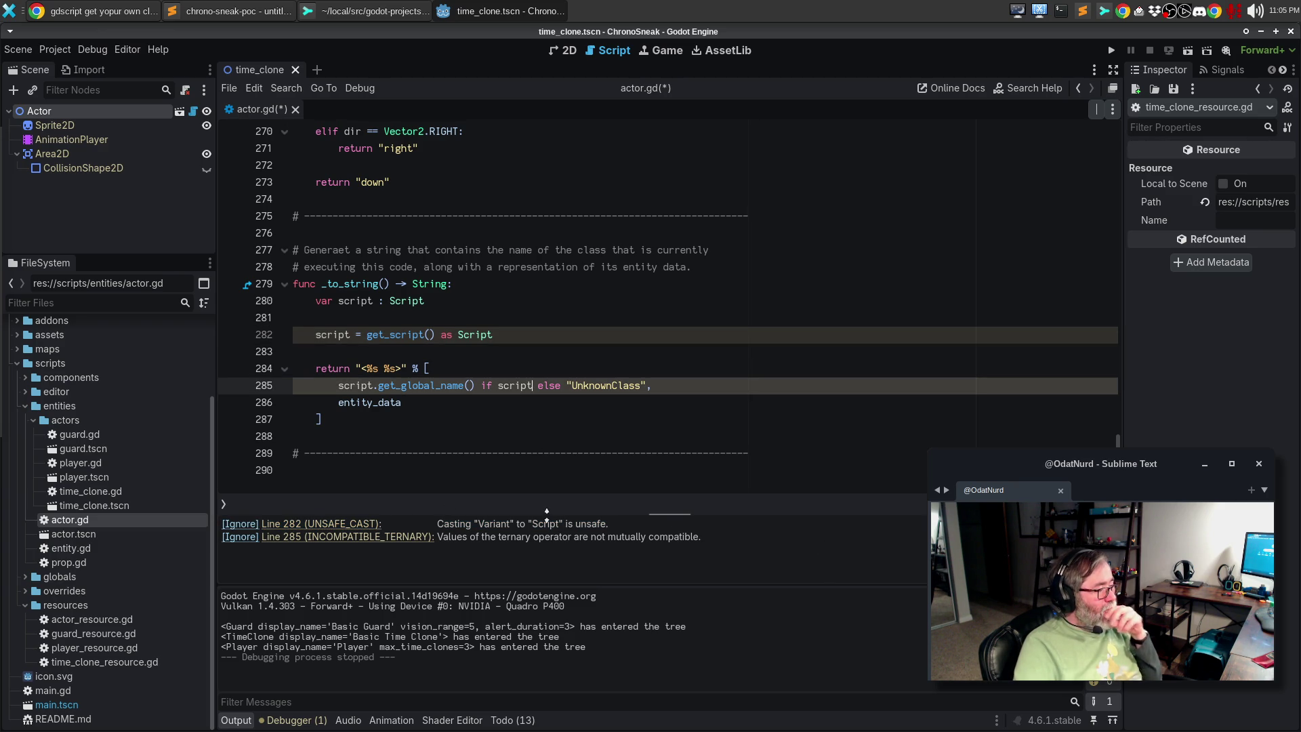
text(!= null)
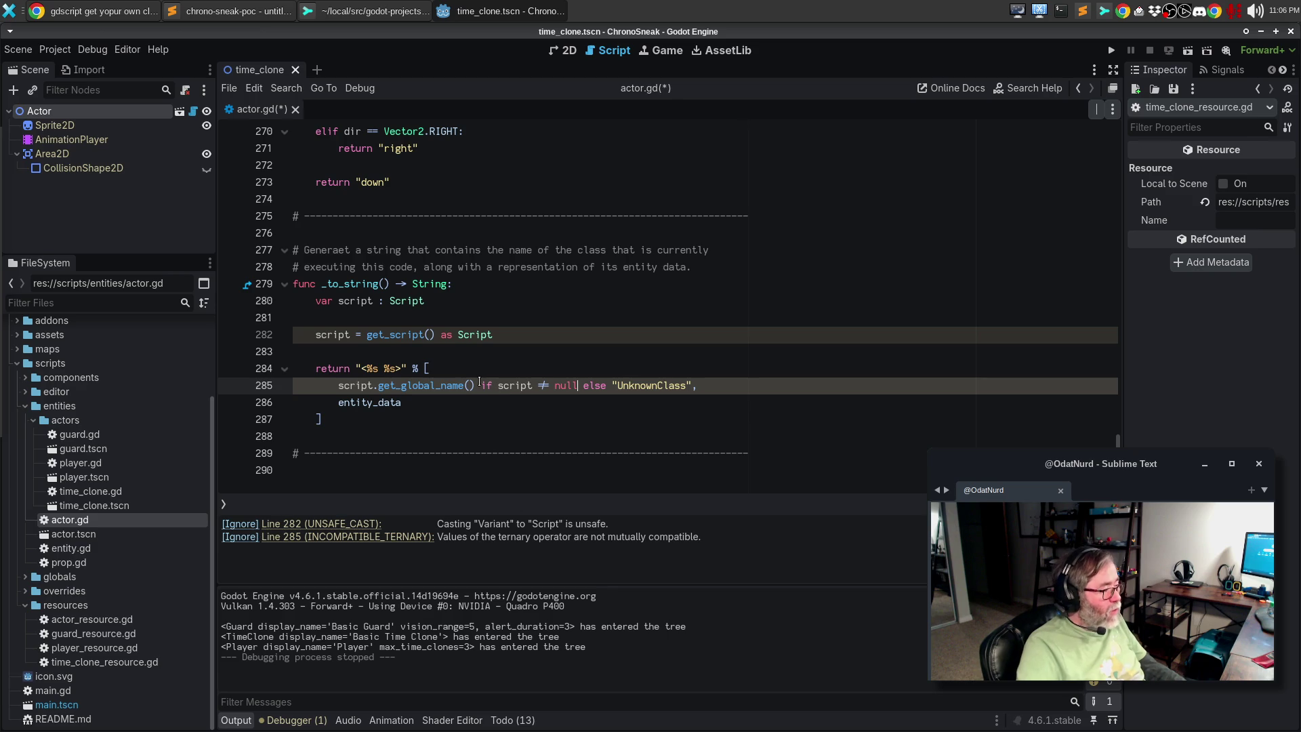
drag(475, 385, 339, 388)
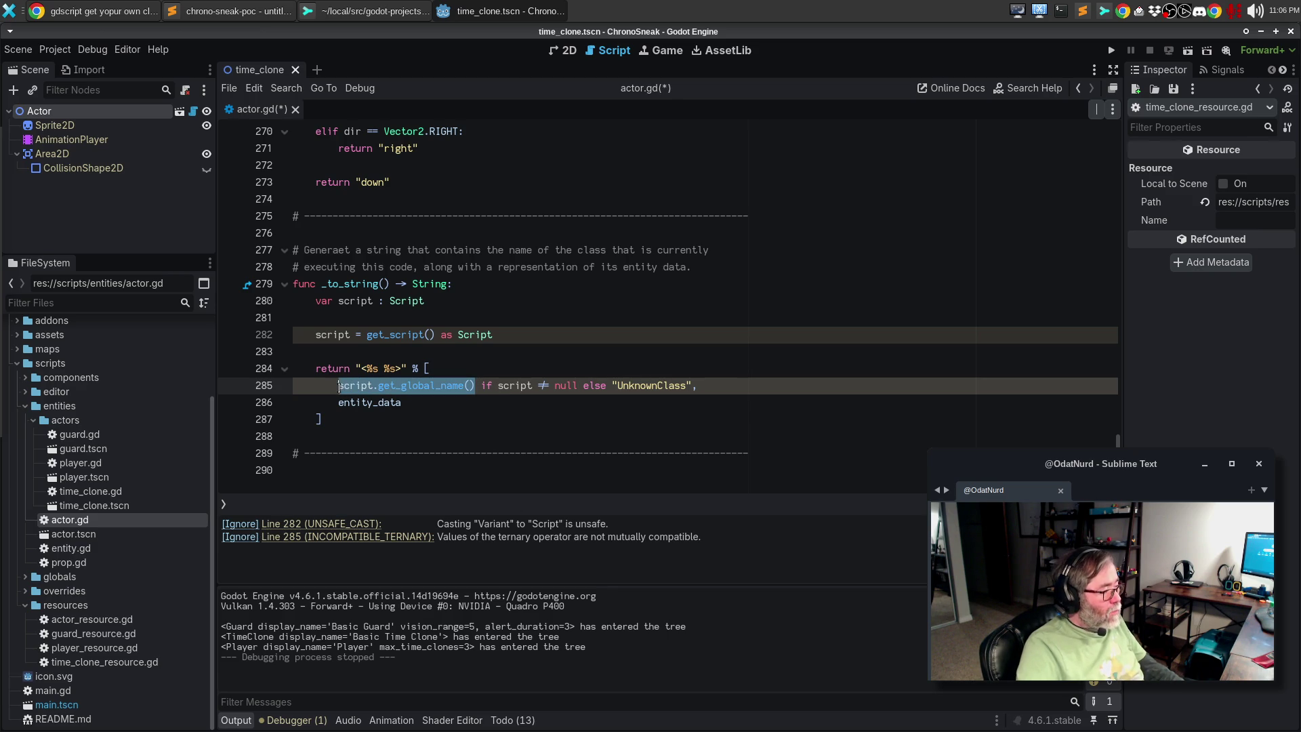
text(()
key(Left)
key(Left)
key(Left)
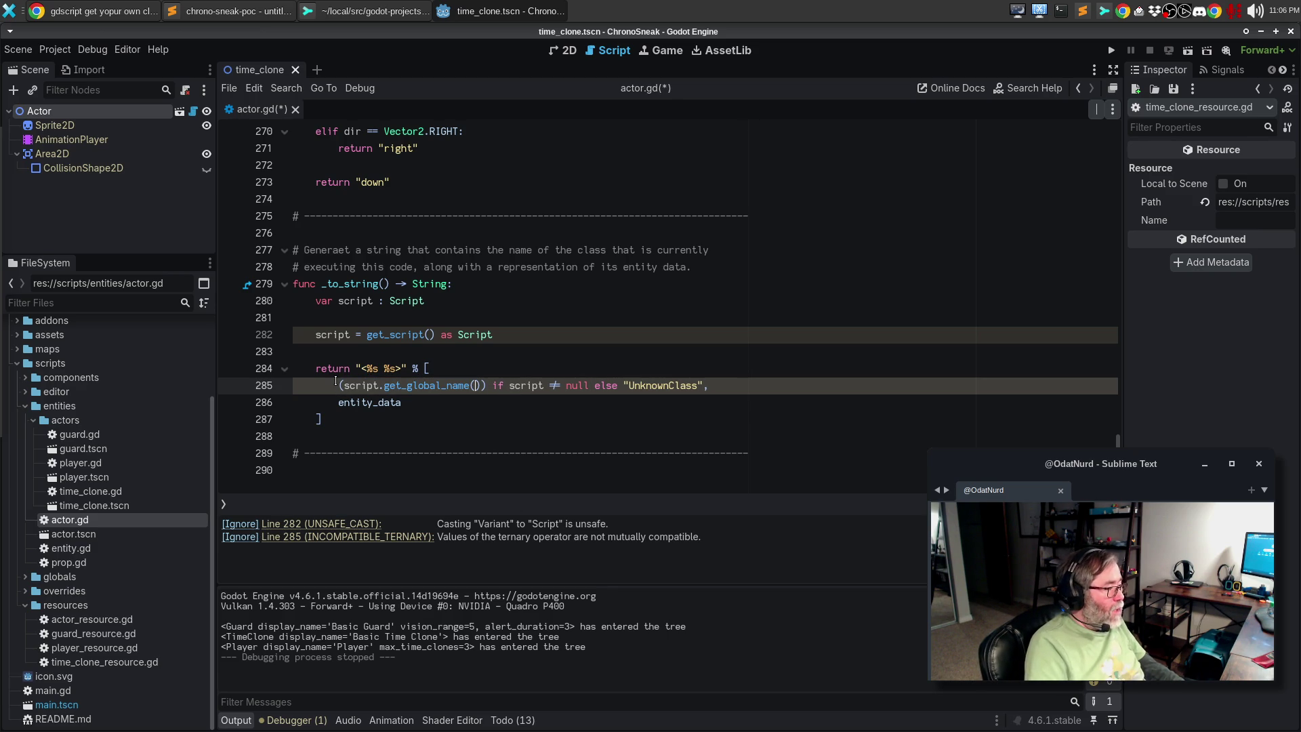
key(Left)
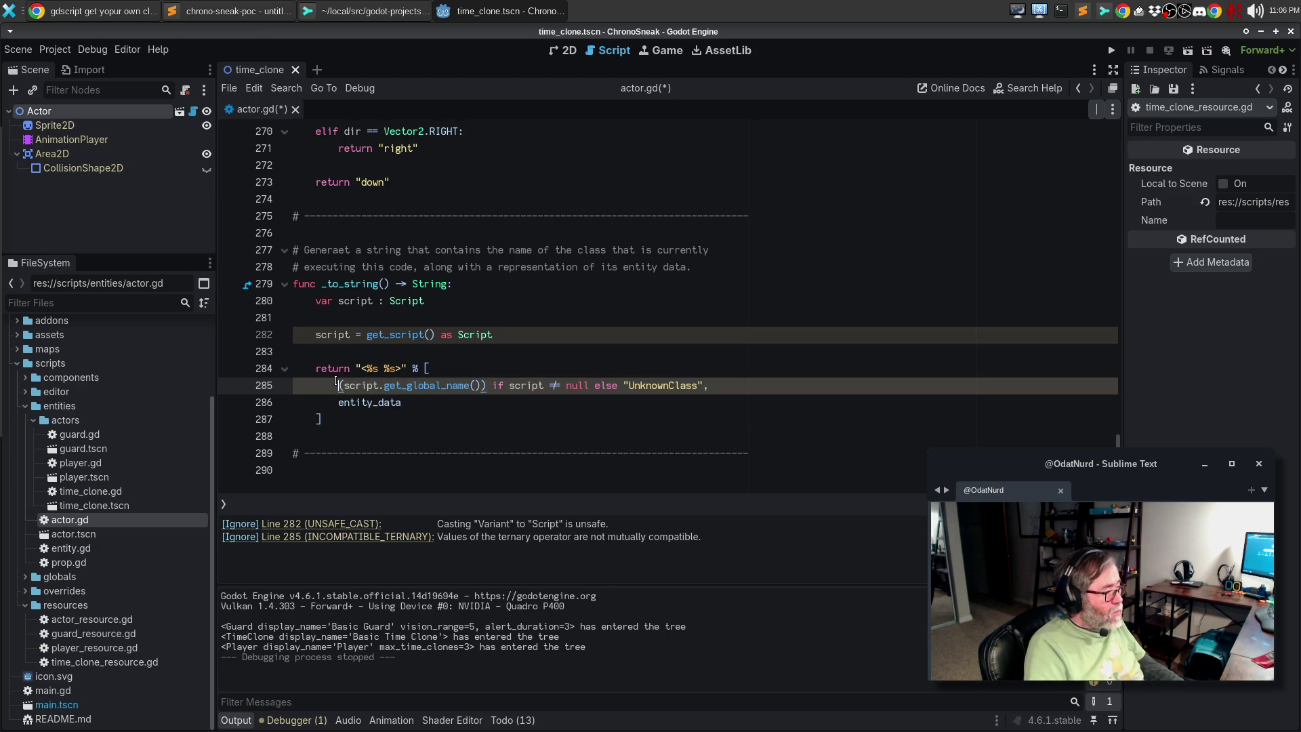
text(str)
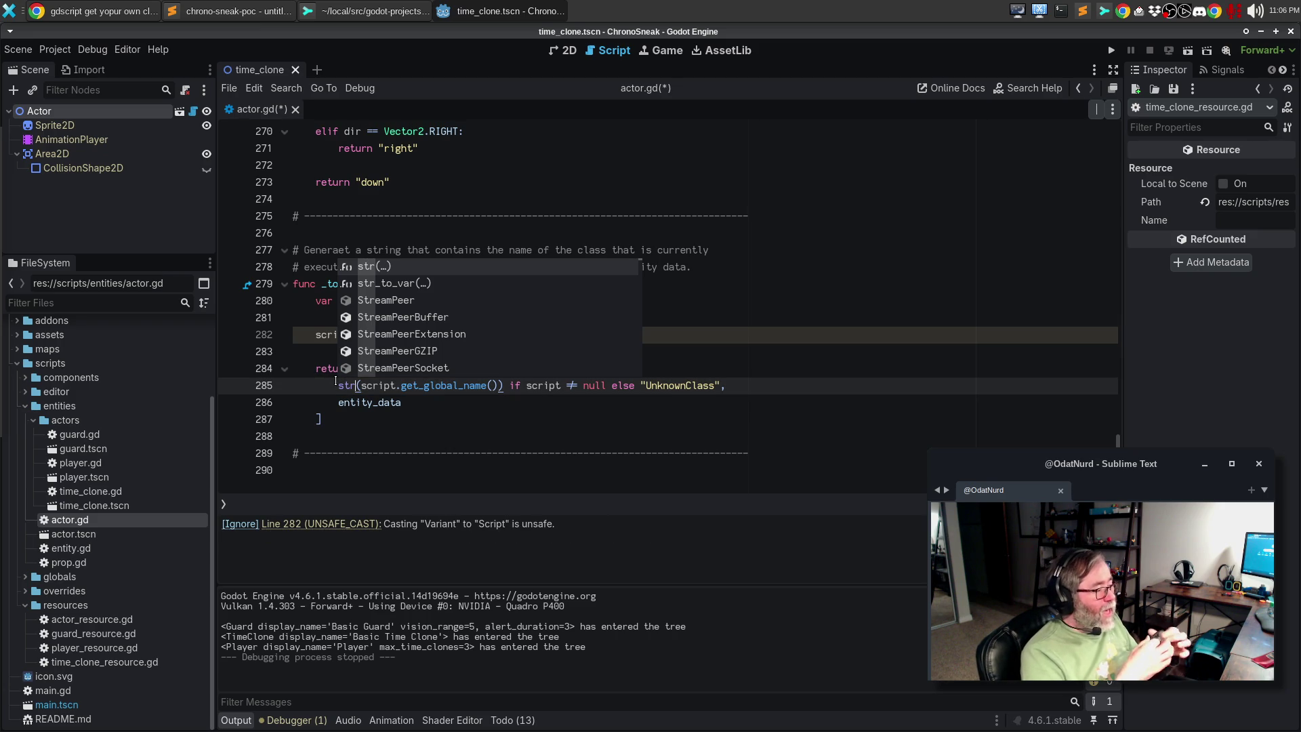
key(Escape)
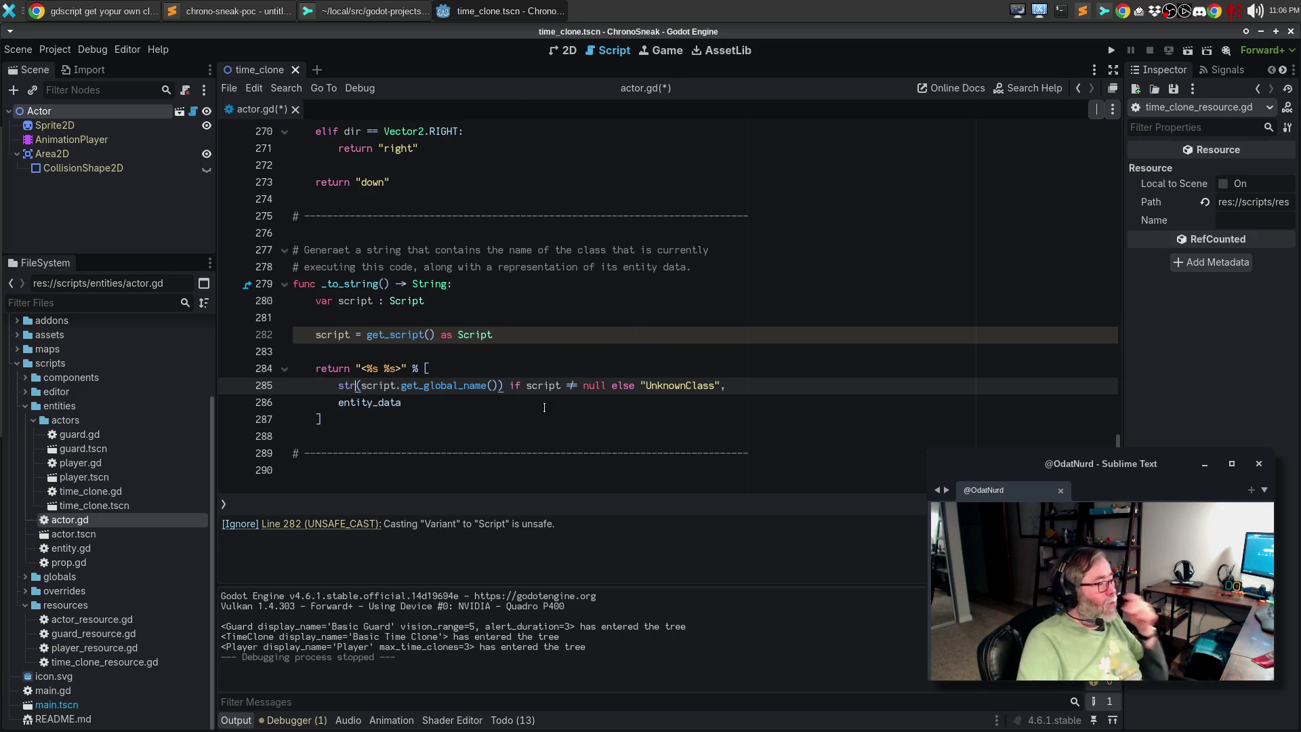
click(508, 333)
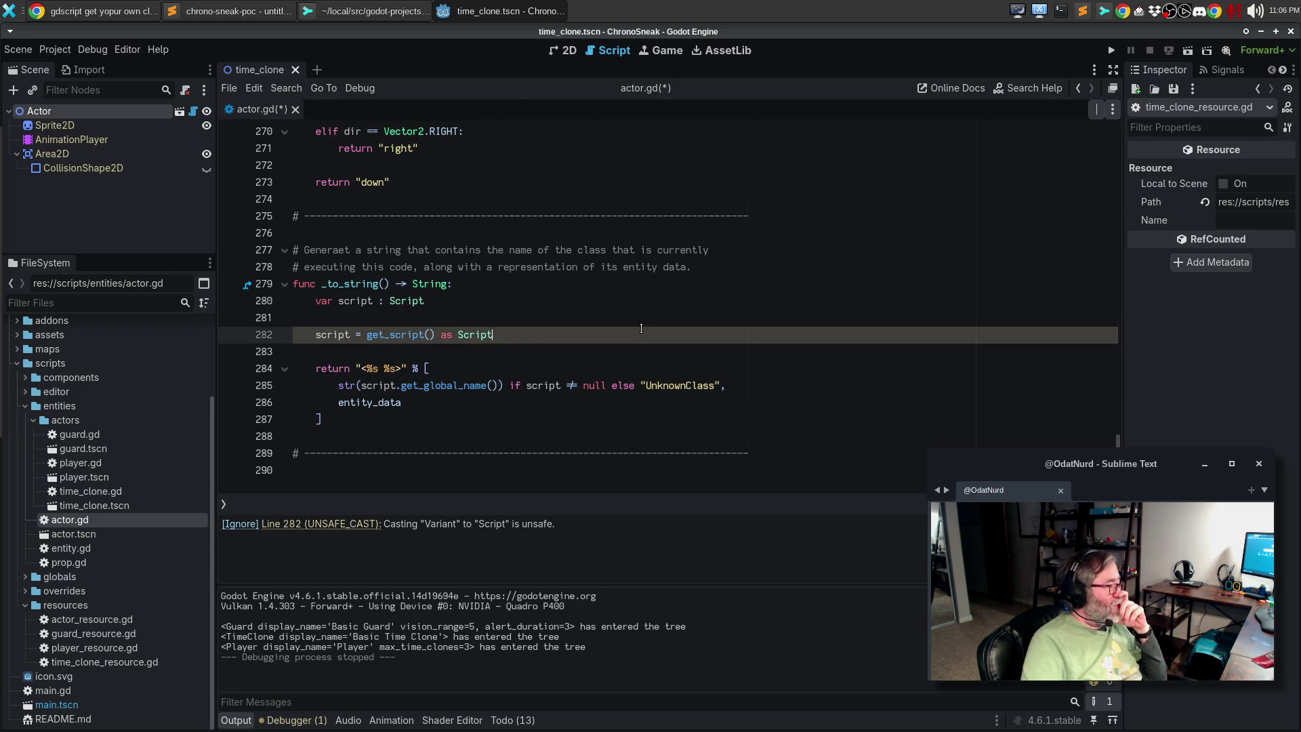
drag(565, 522, 144, 523)
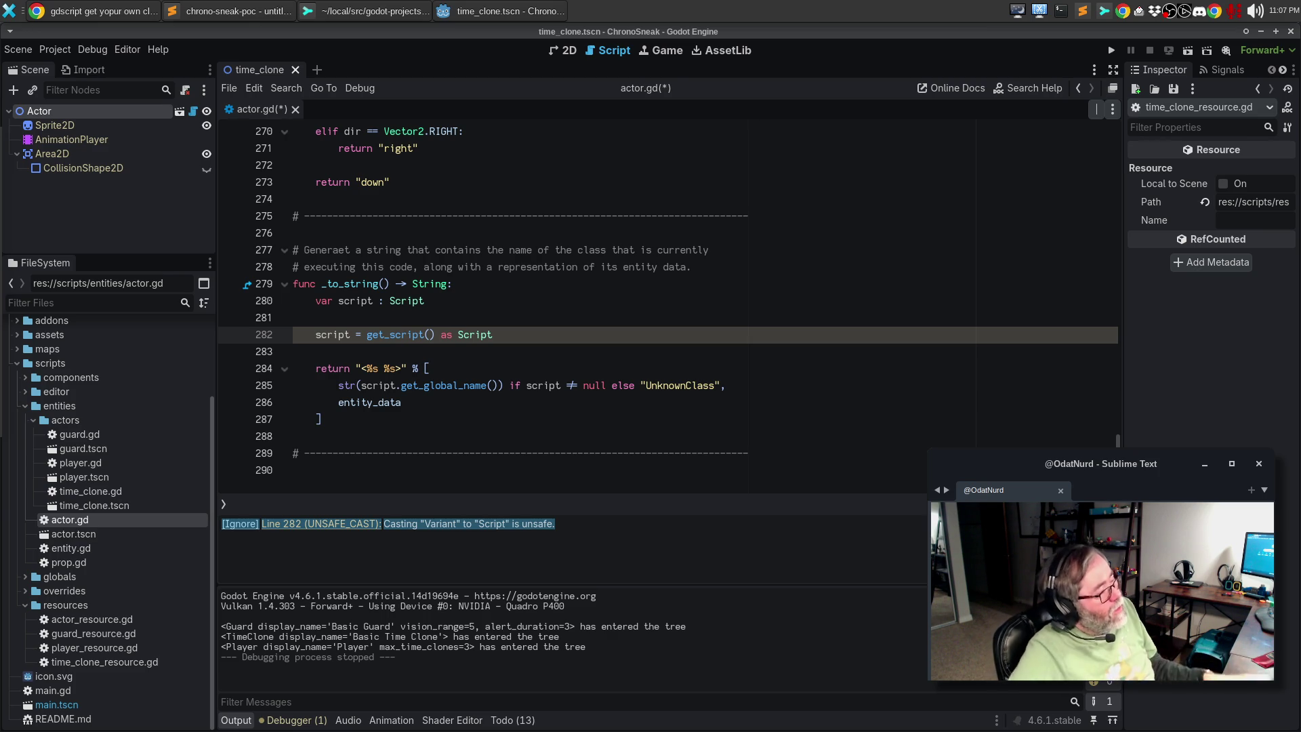
Add var classname = "UnknownClass" below the _to_string() header
click(552, 285)
key(Return)
text(var c)
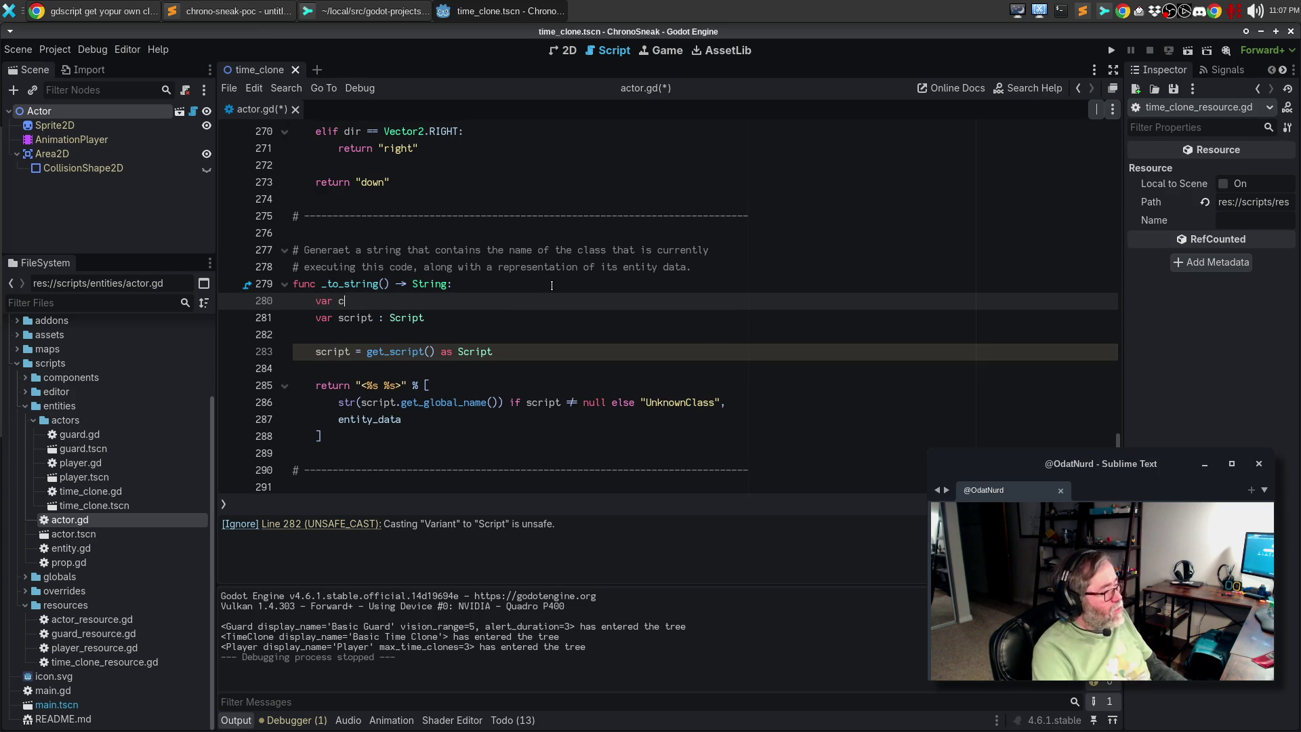
text(lassname =)
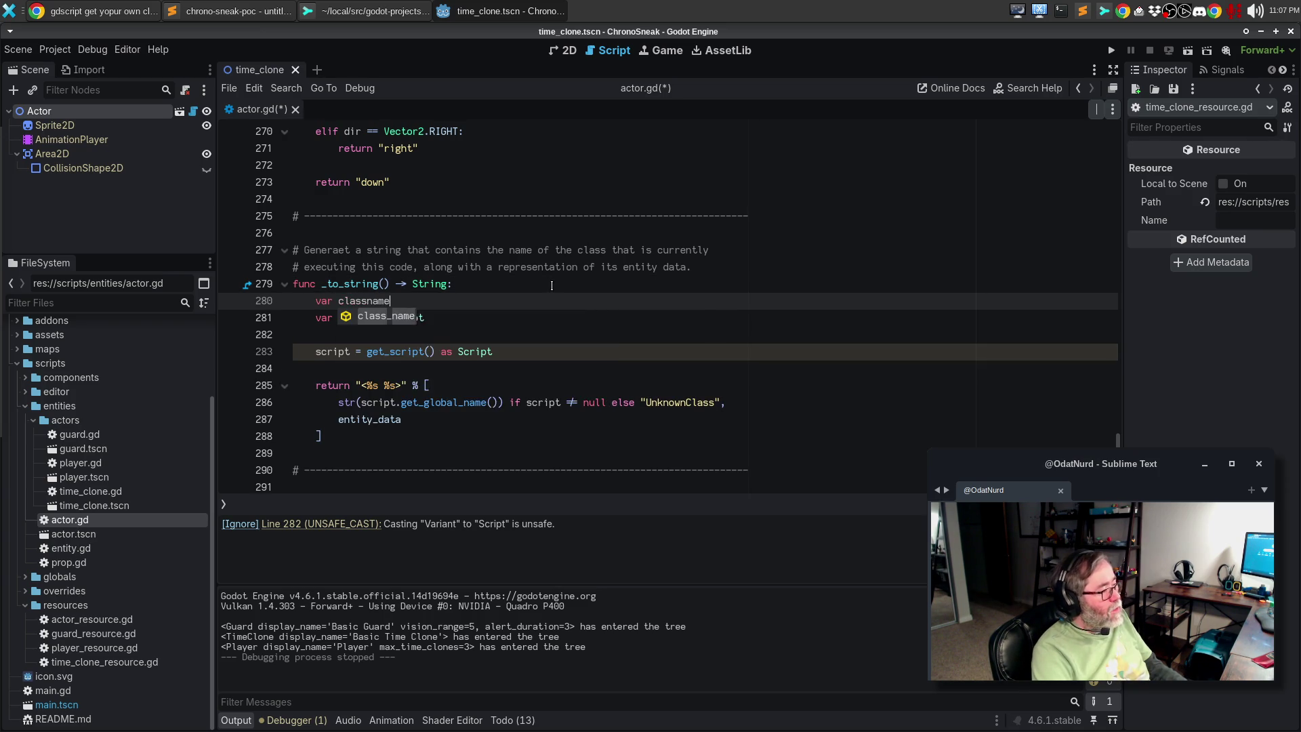
key(Escape)
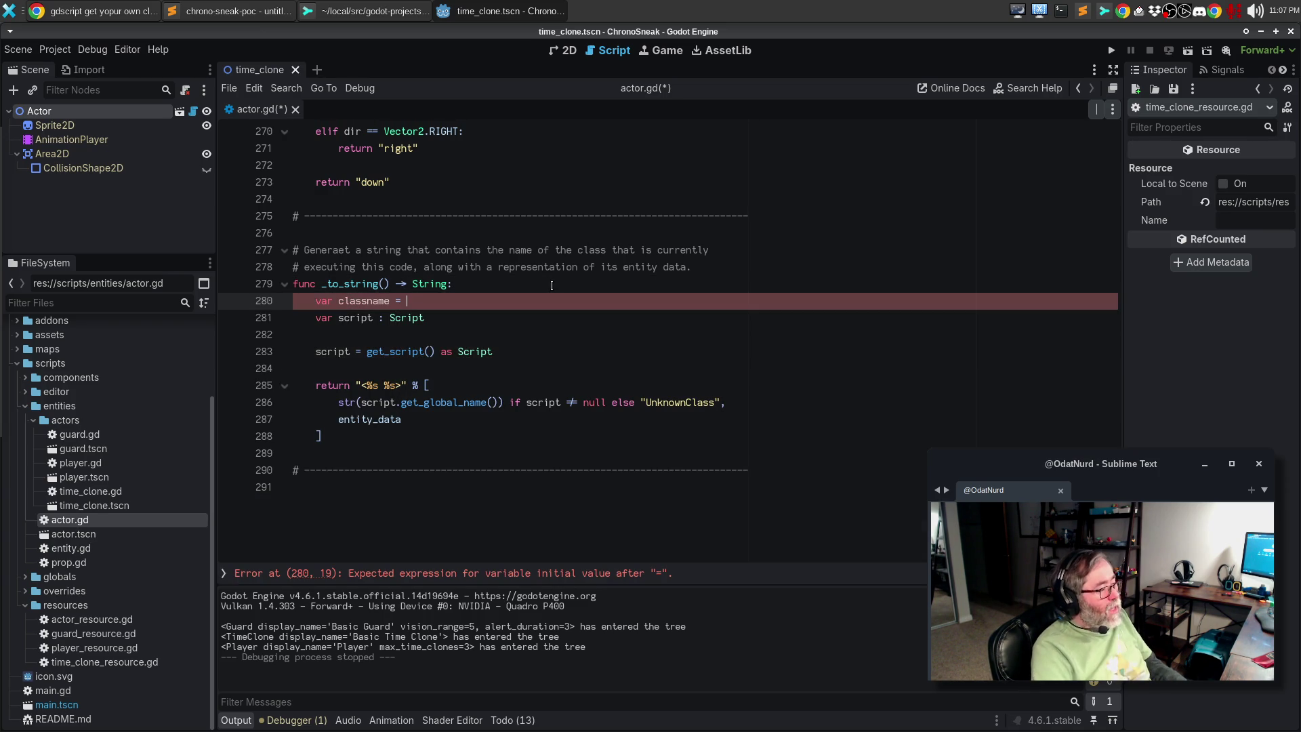
text(")
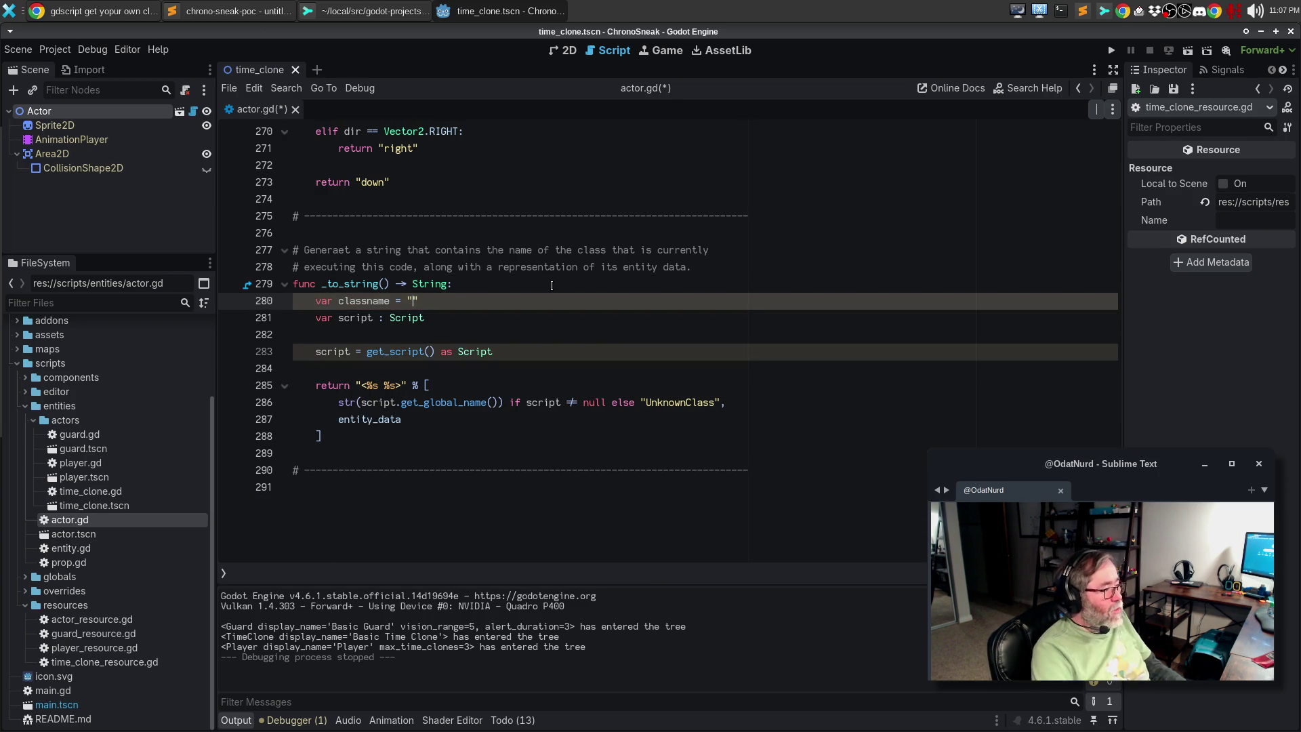
text(UnknownClass)
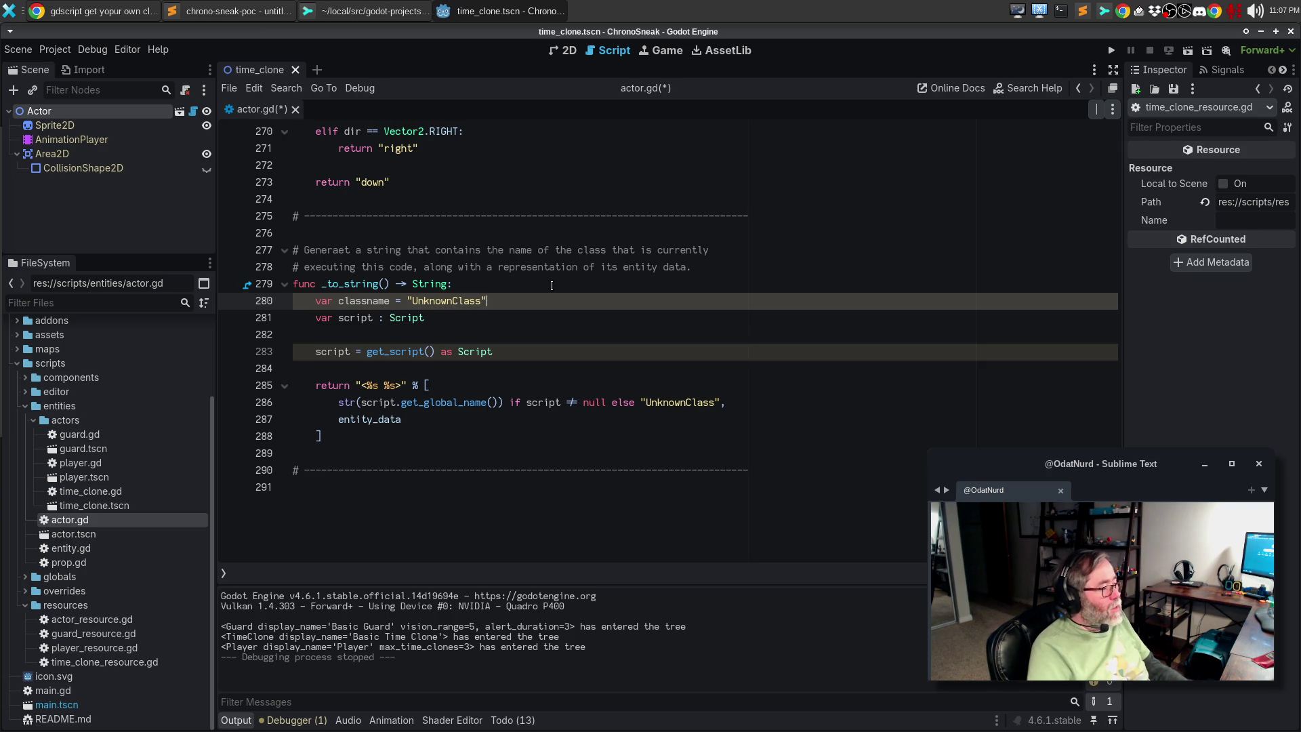
text(:)
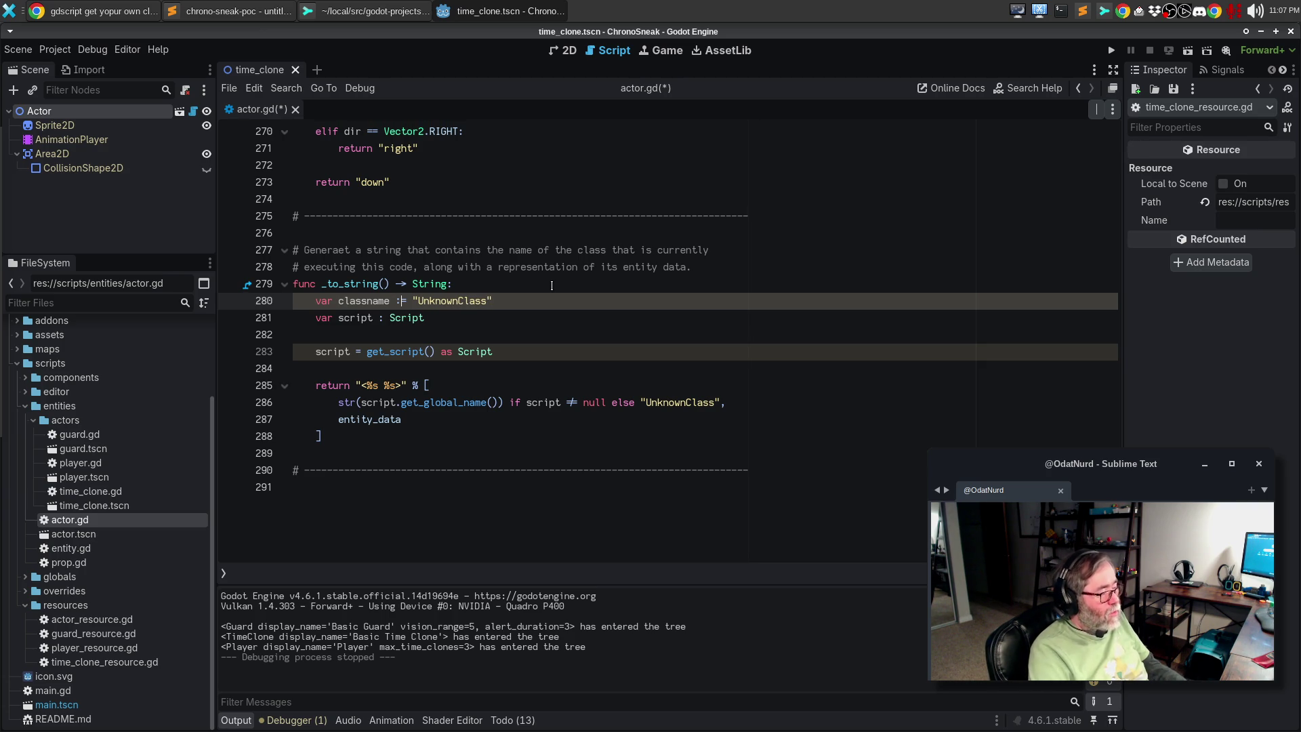
key(Return)
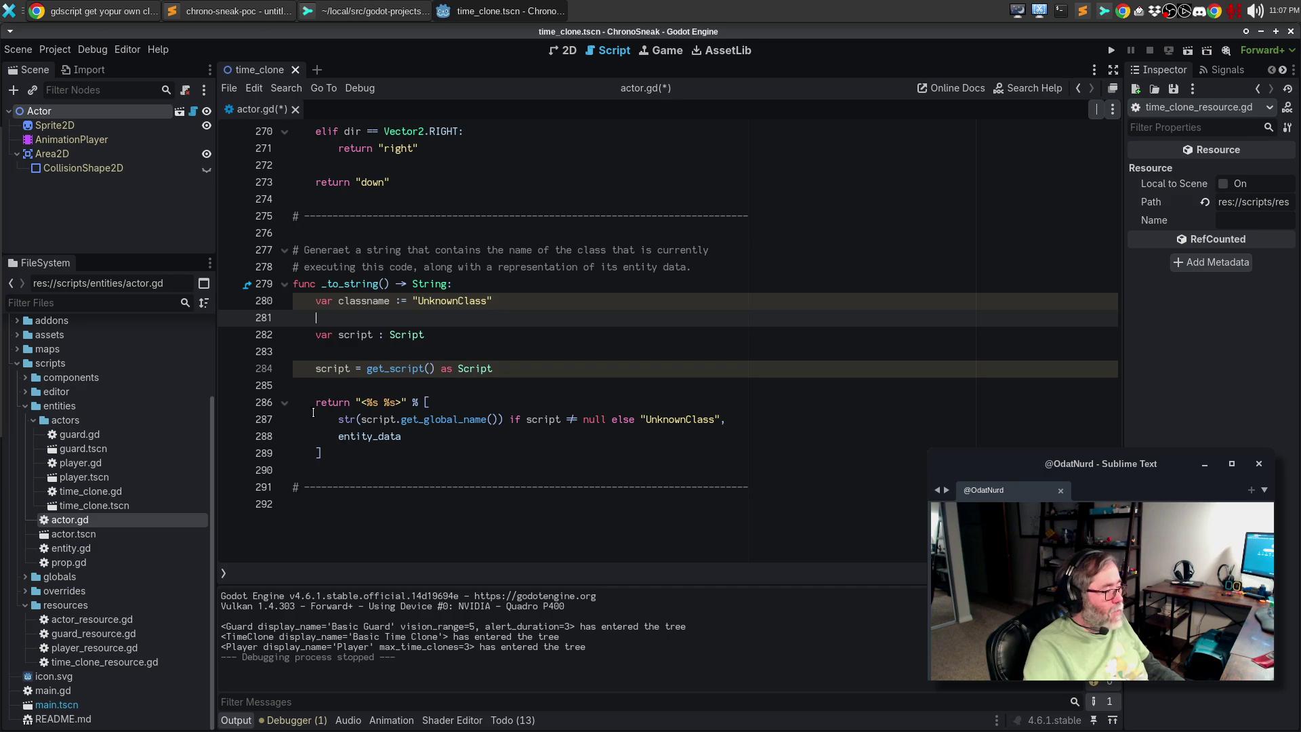
Remove the blank line 281 and rewrite the declaration as script = get_script()
drag(338, 419, 579, 419)
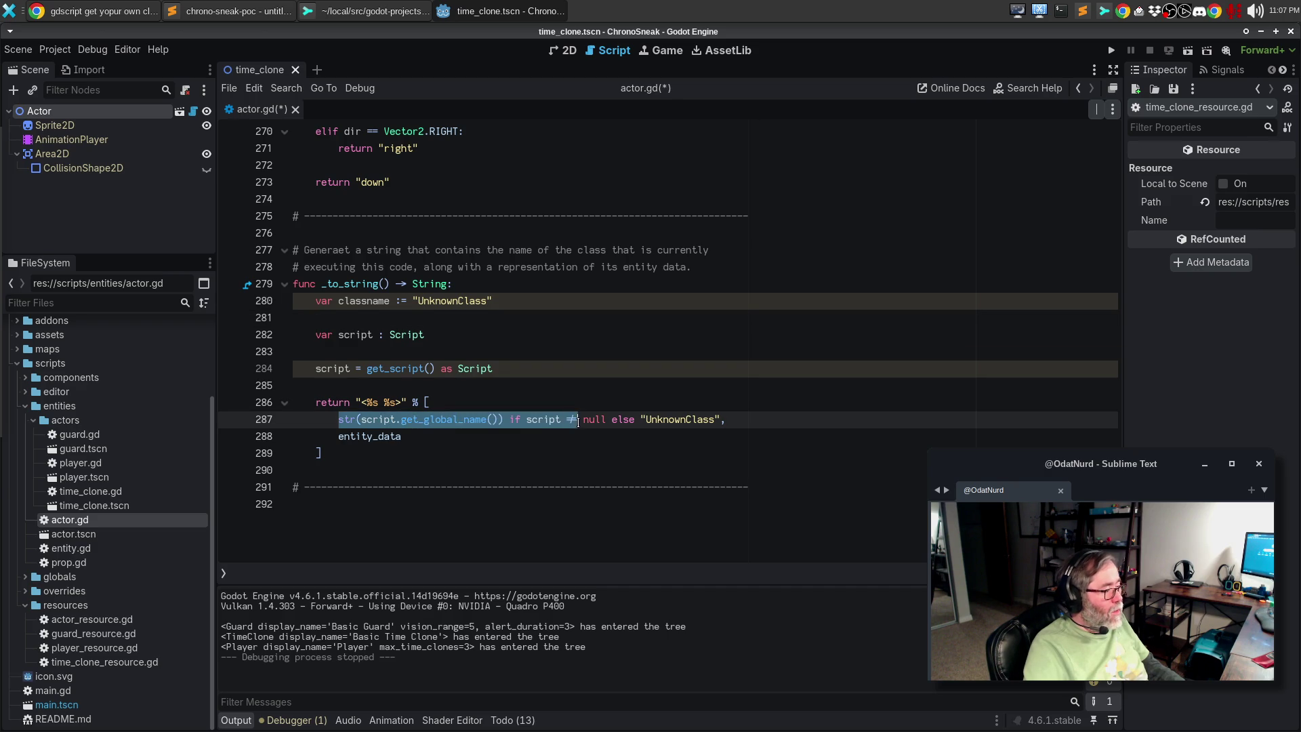
click(562, 402)
click(555, 337)
key(Up)
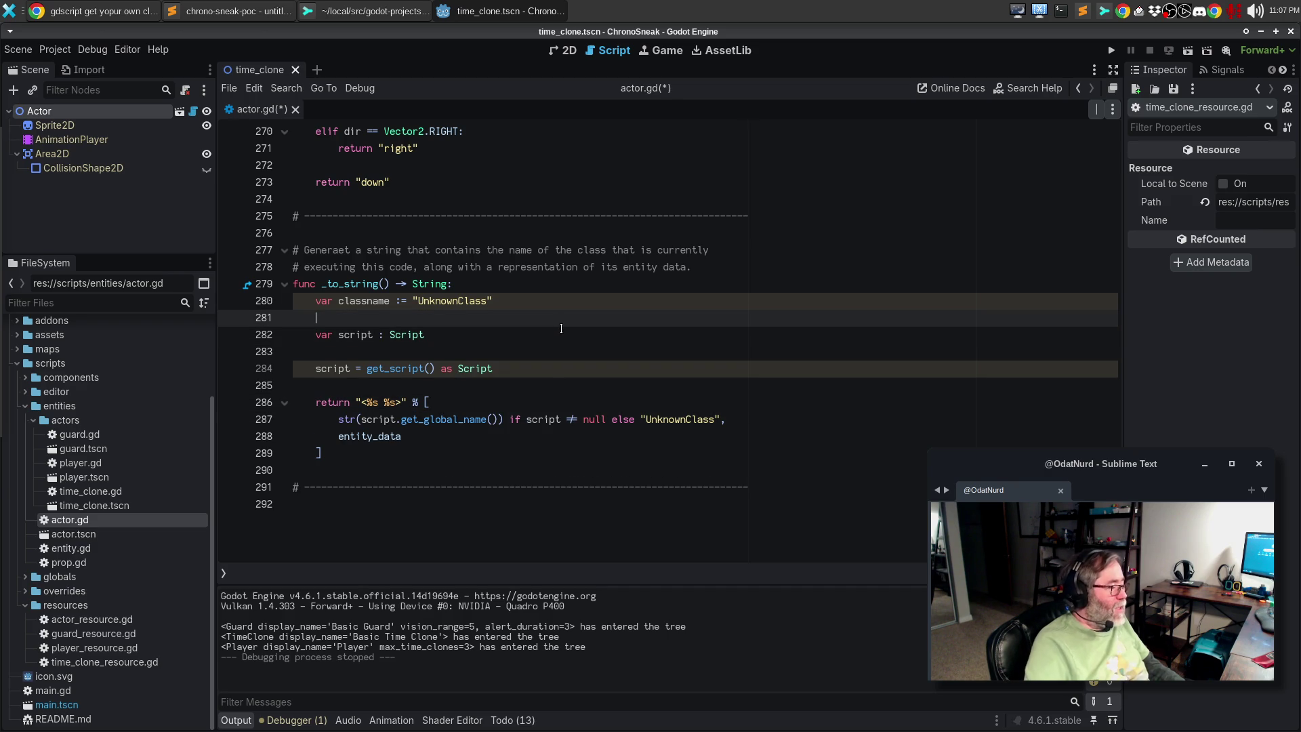
key(Delete)
key(End)
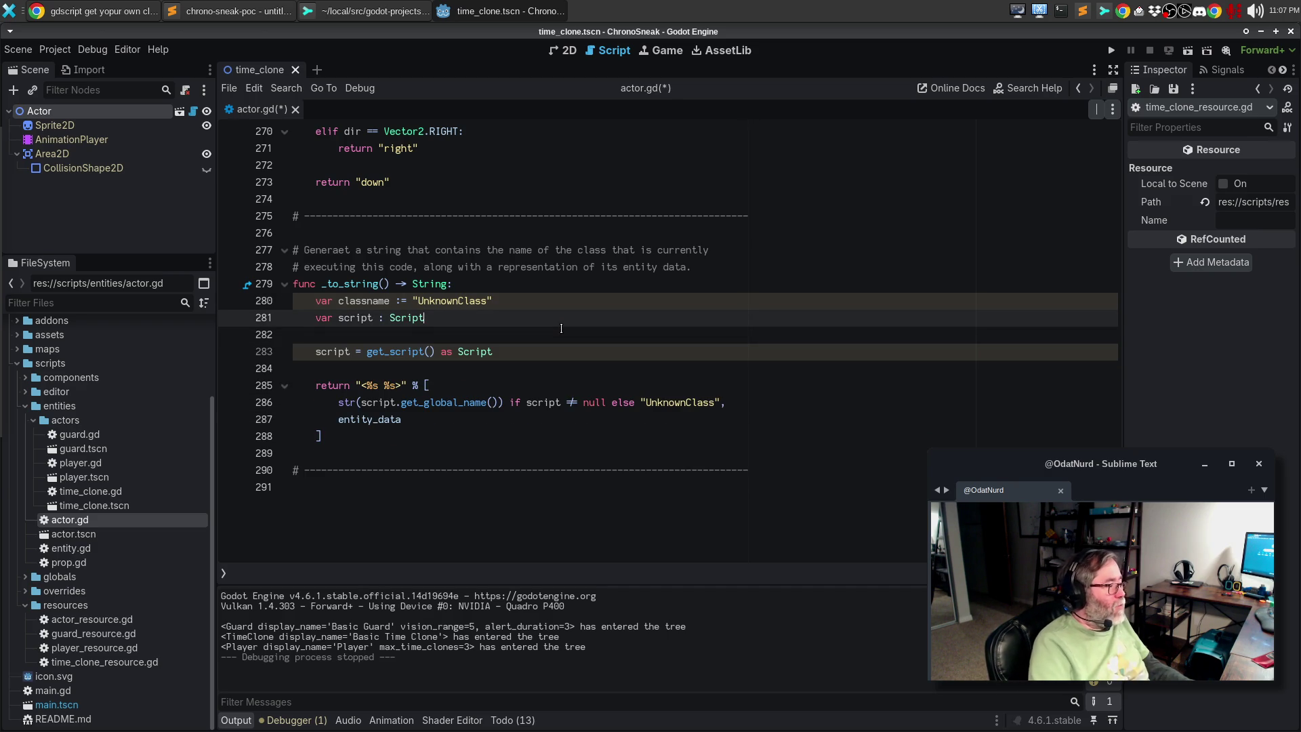
key(ctrl+BackSpace)
key(ctrl+BackSpace)
key(ctrl+BackSpace)
text(s)
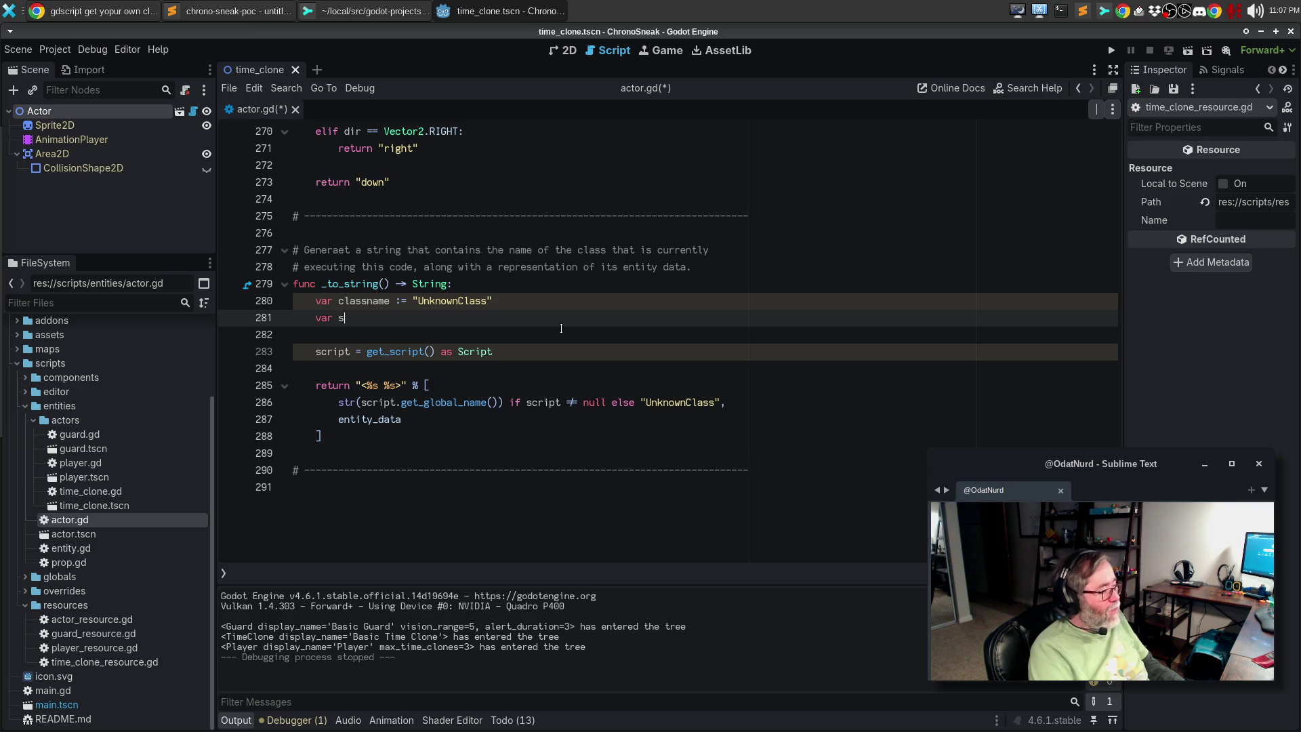
text(cript = get_scrip)
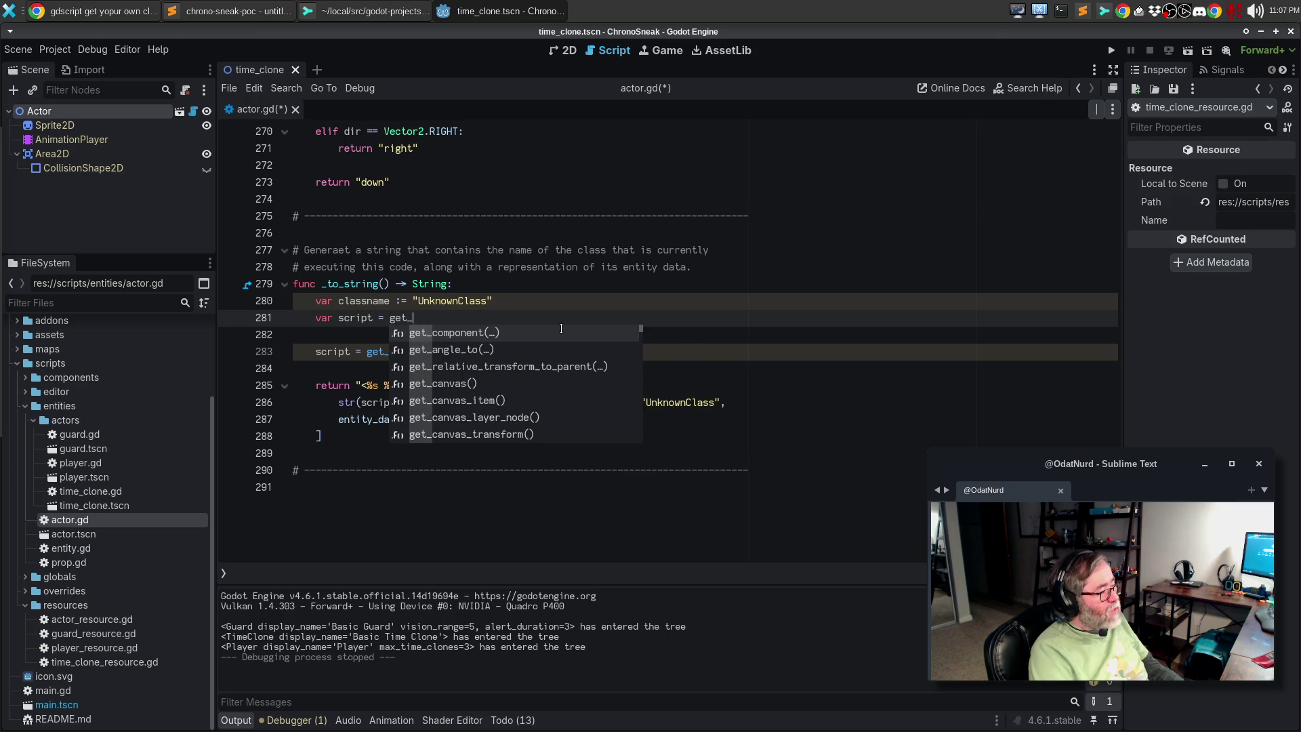
key(Return)
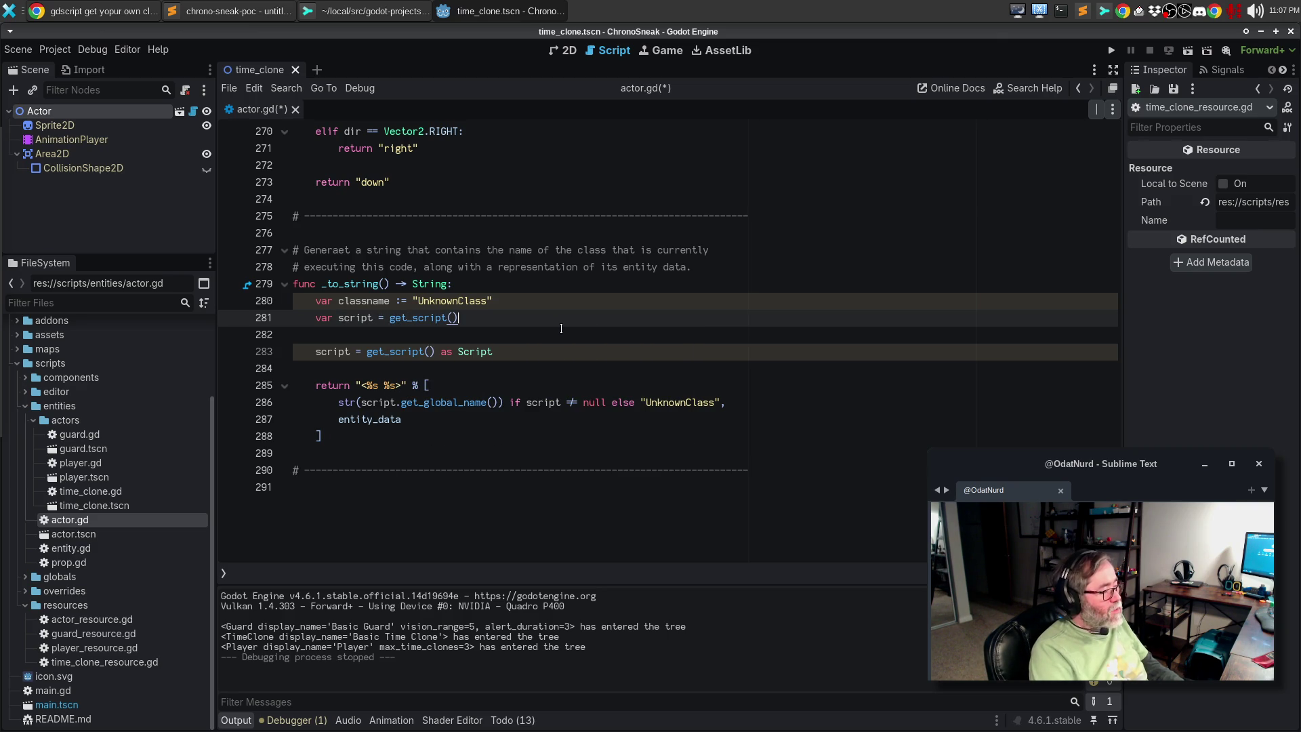
Start the check if script != null and script is Object: on a new line
key(Return)
text(if script =!=)
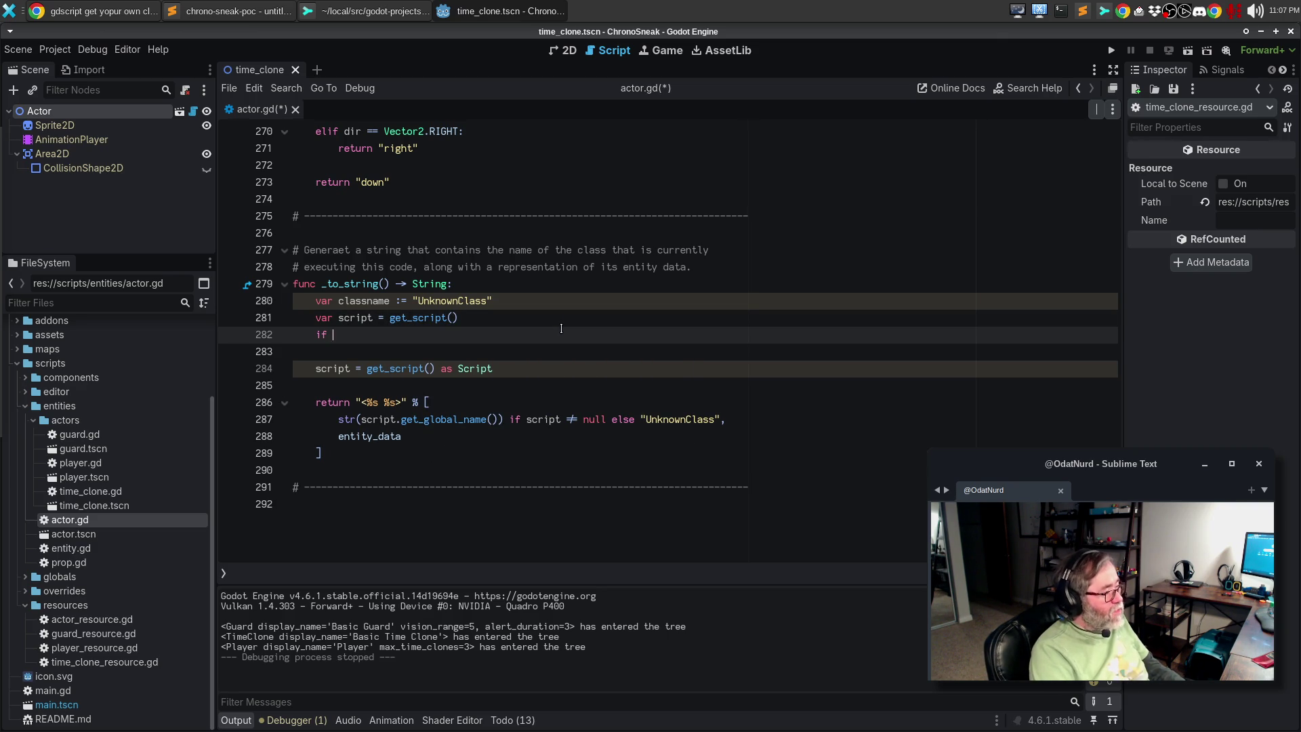
key(BackSpace)
key(BackSpace)
key(BackSpace)
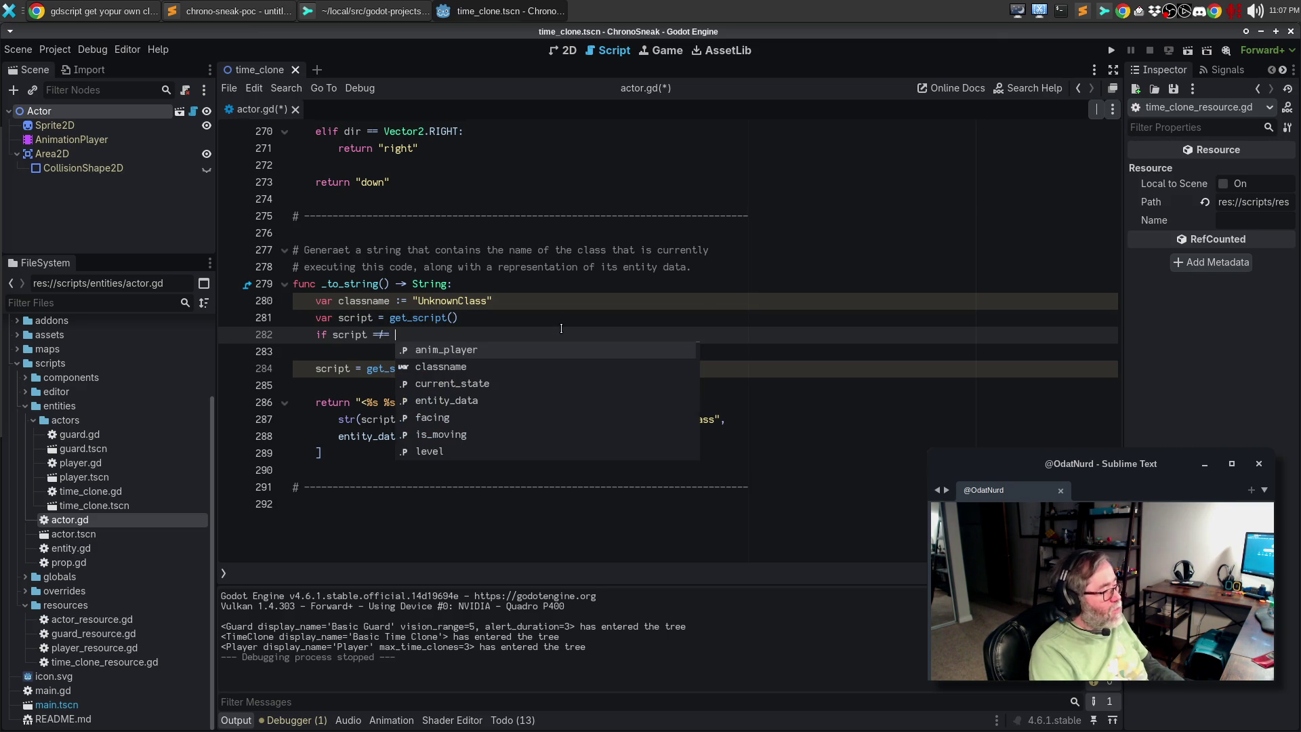
text(!= null and scrip)
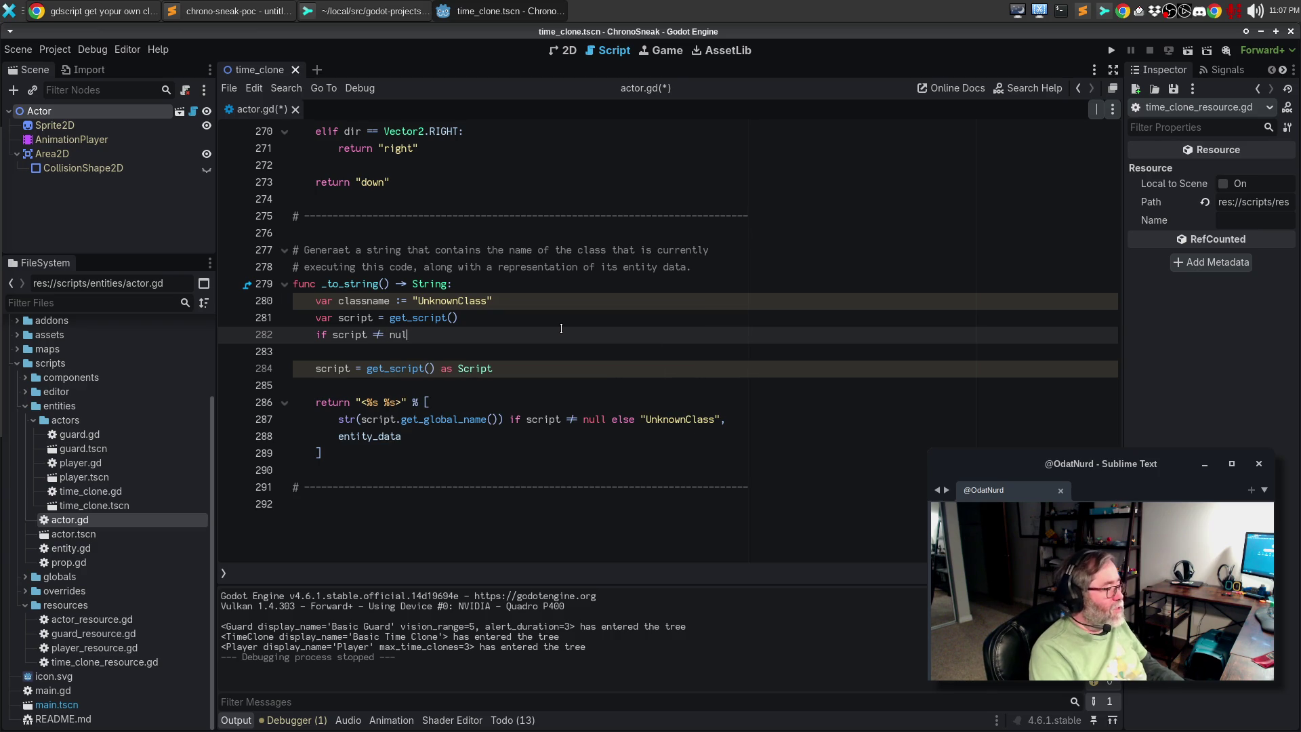
text(t is)
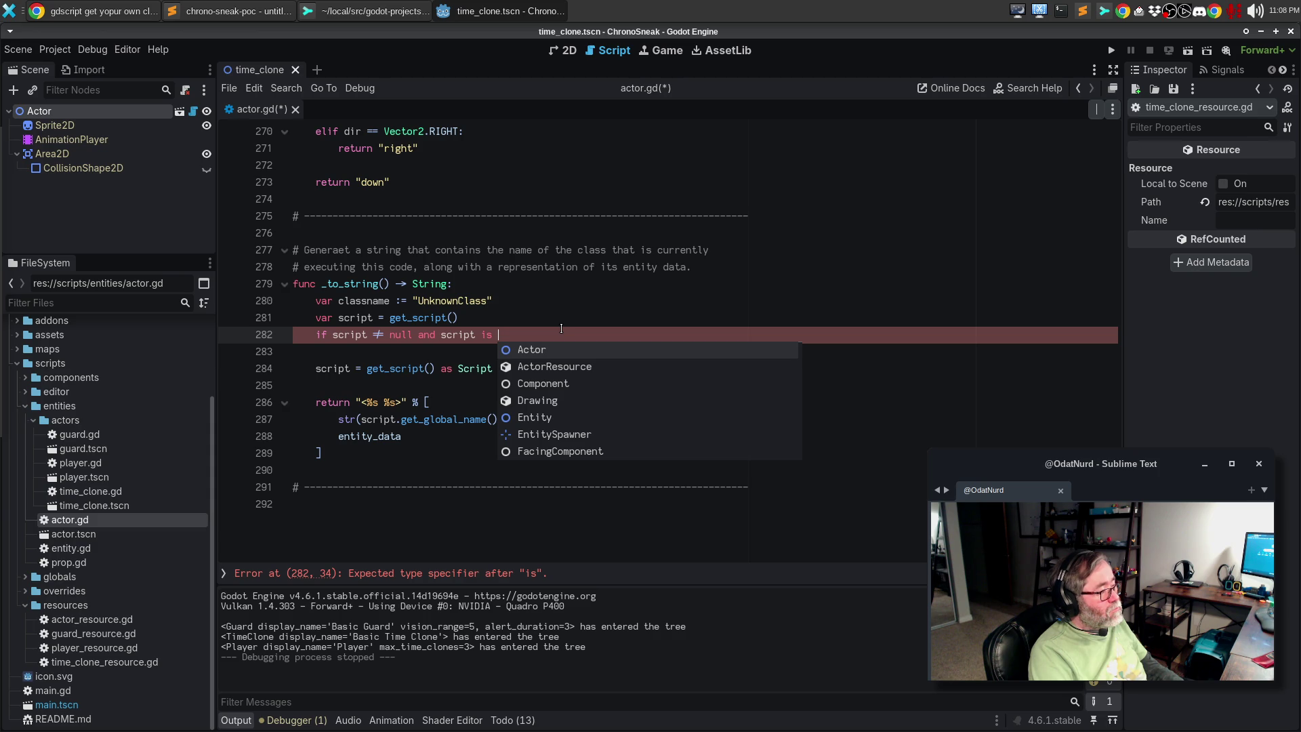
text(Object:)
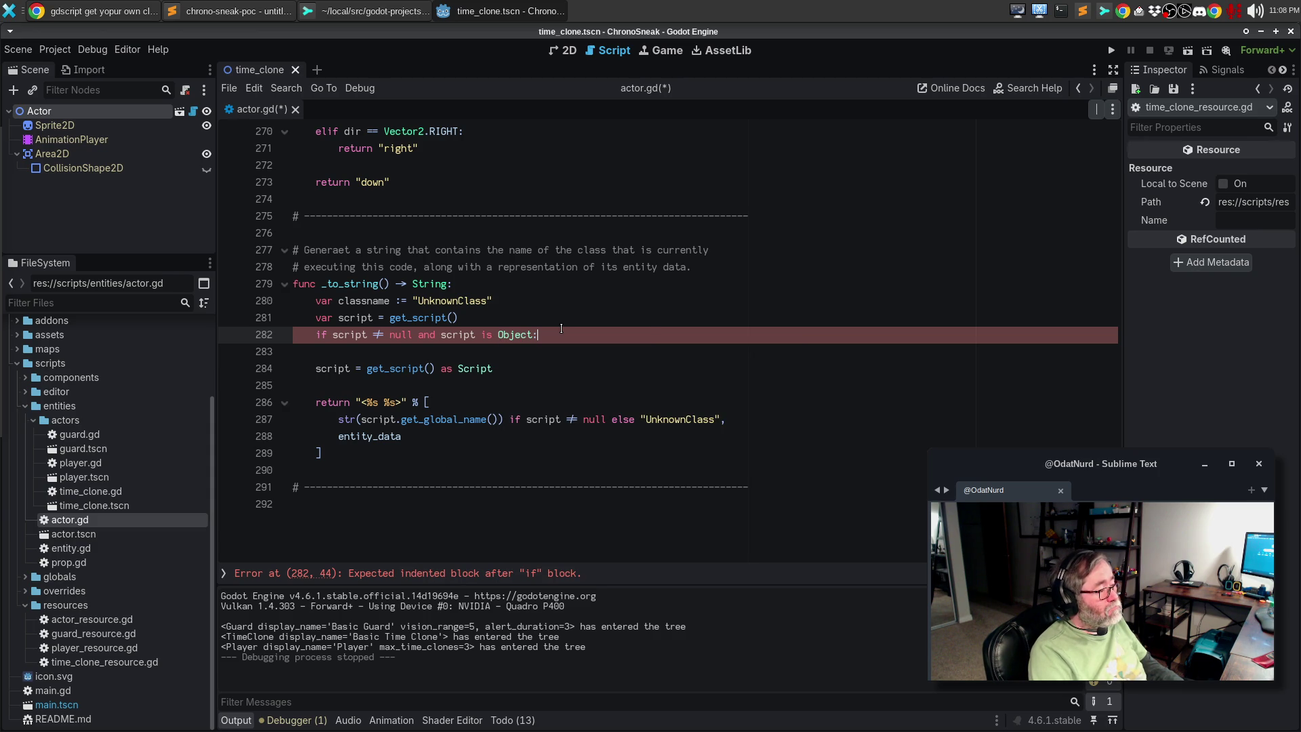
key(Return)
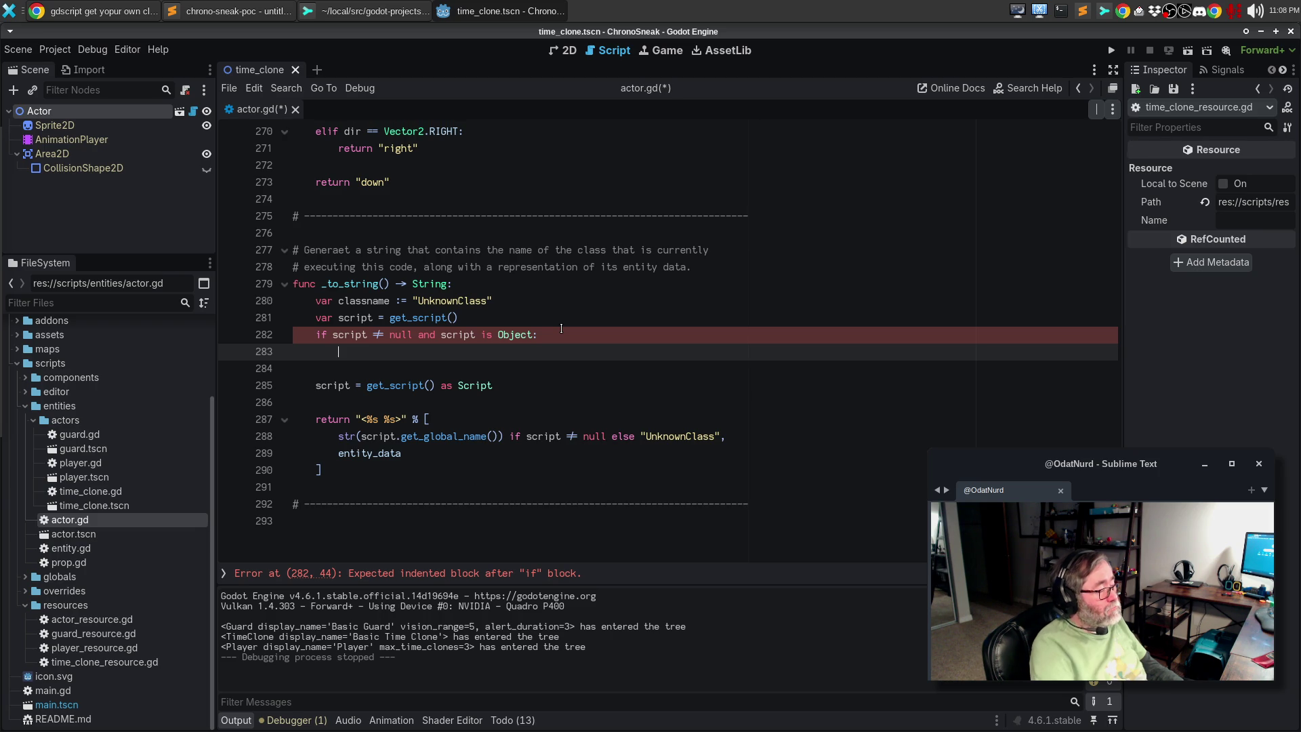
Change the type check to Script and set classname = str(script.get_global_name()) inside it
double_click(511, 335)
text(Script)
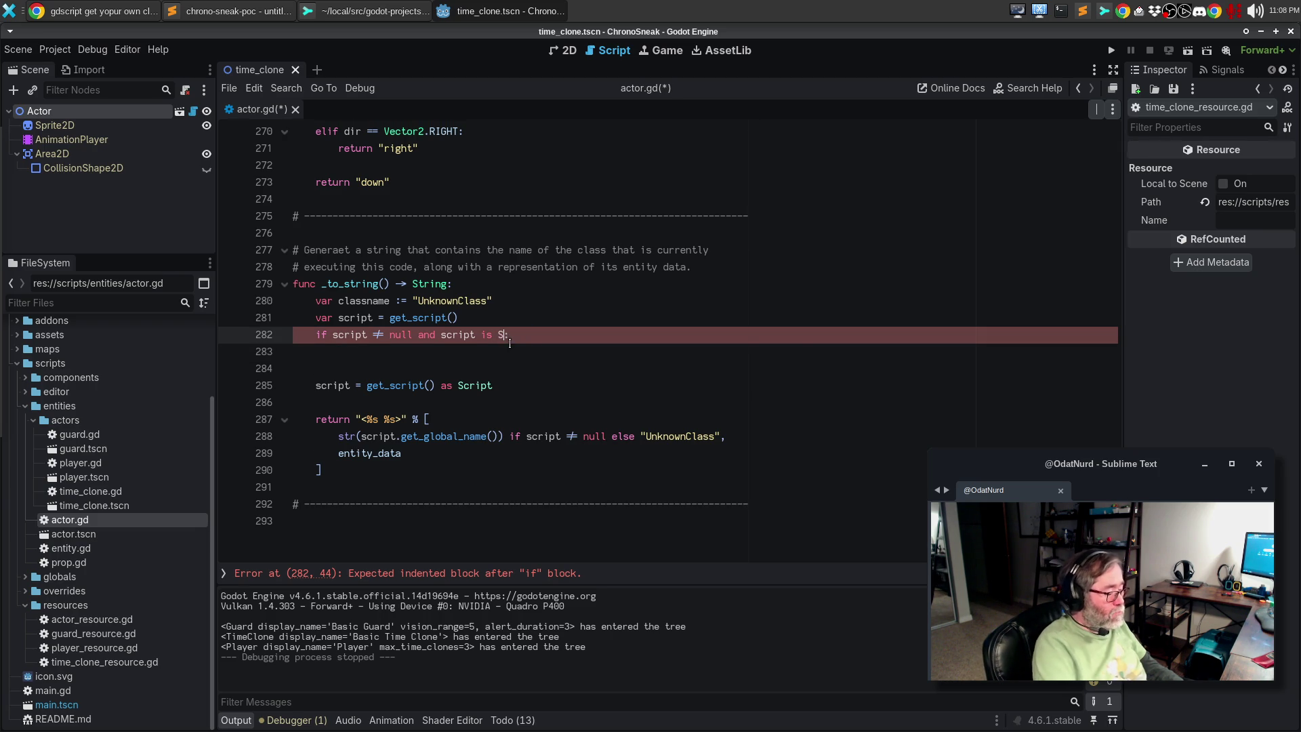
key(Down)
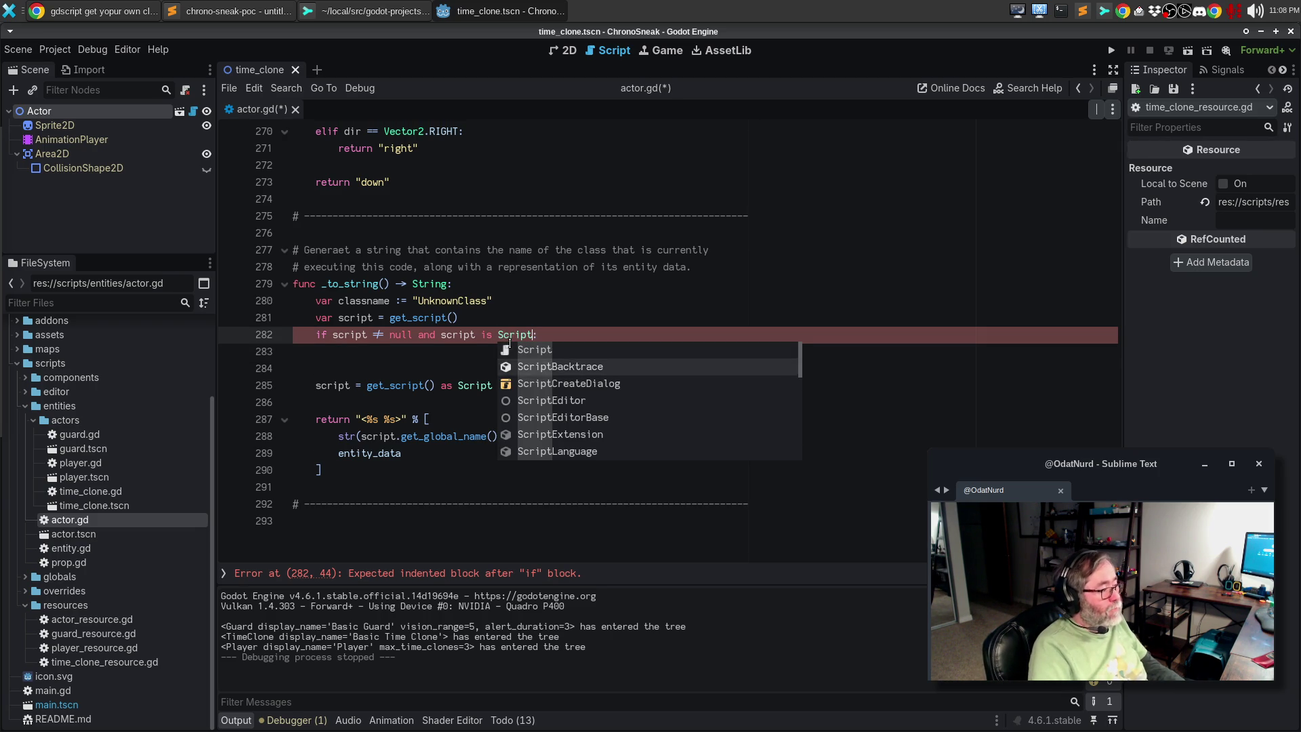
key(Escape)
key(Down)
key(Tab)
text(cl)
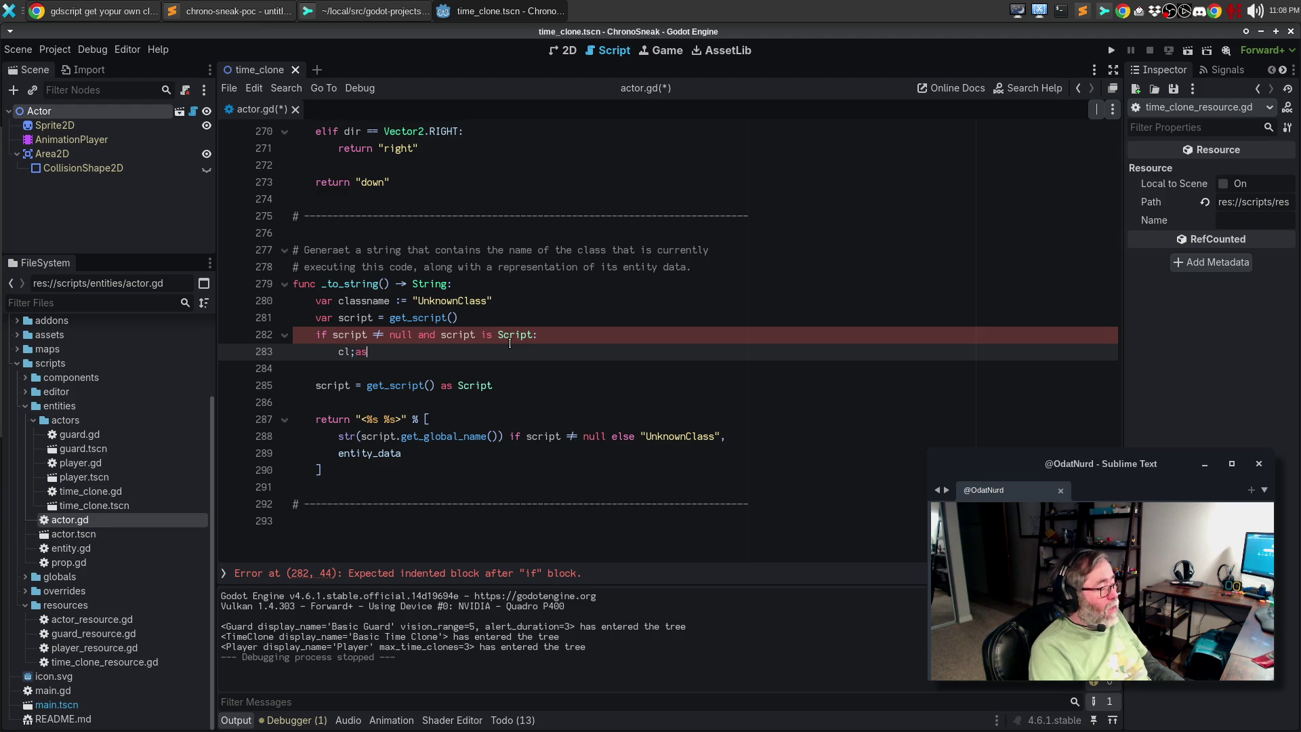
text(assname )
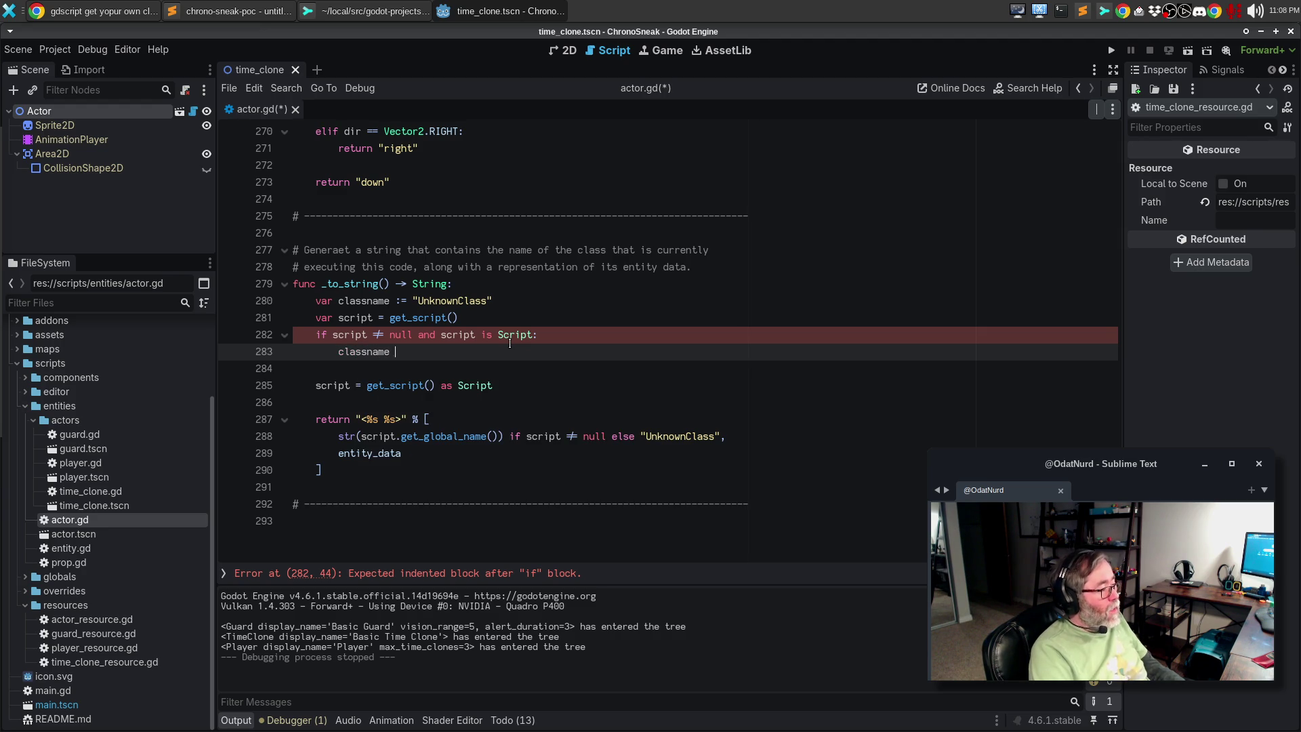
text(= str(script.get_gl)
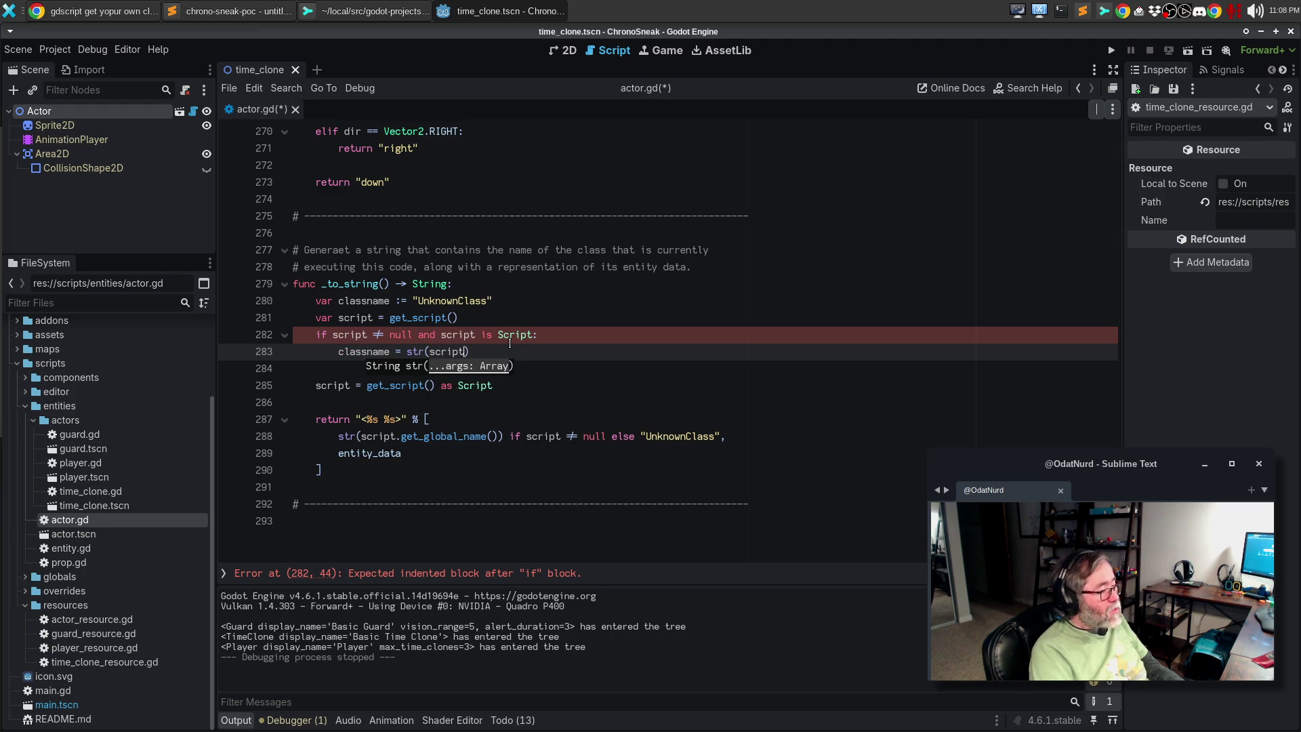
text(obal_name())
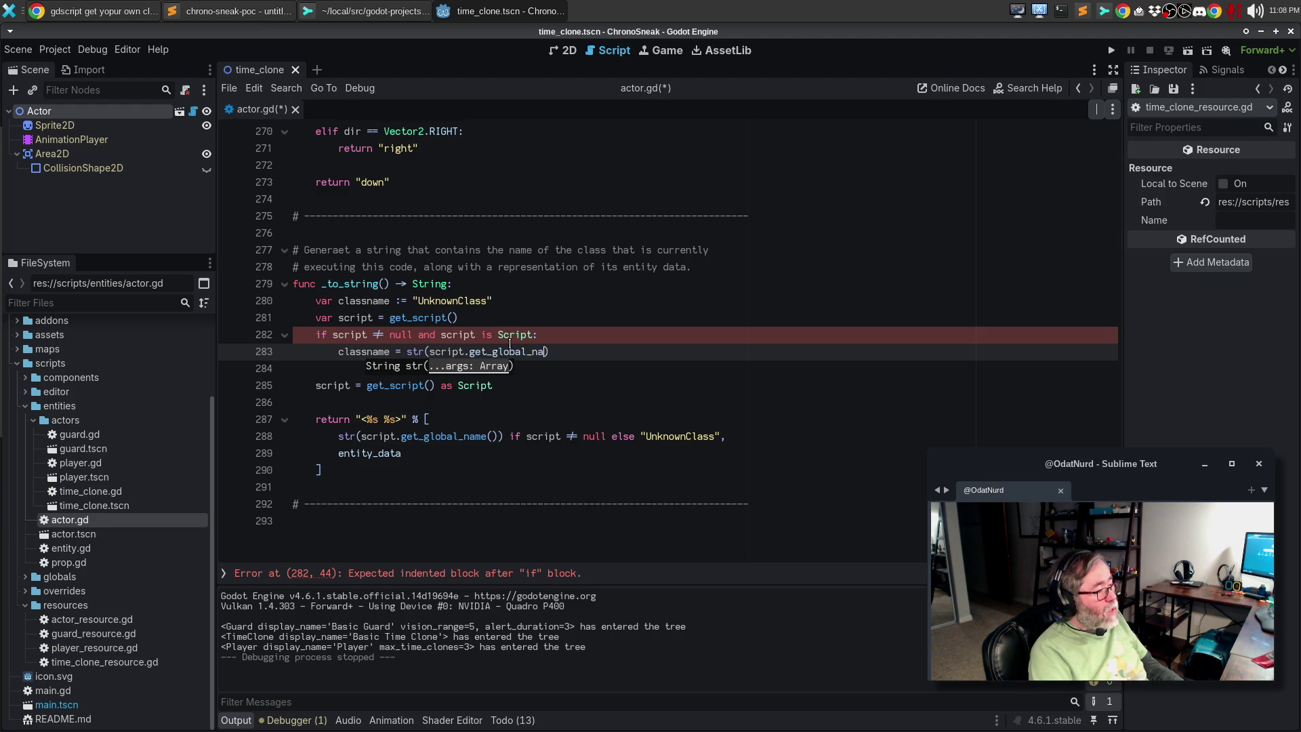
key(Down)
key(Down)
key(Down)
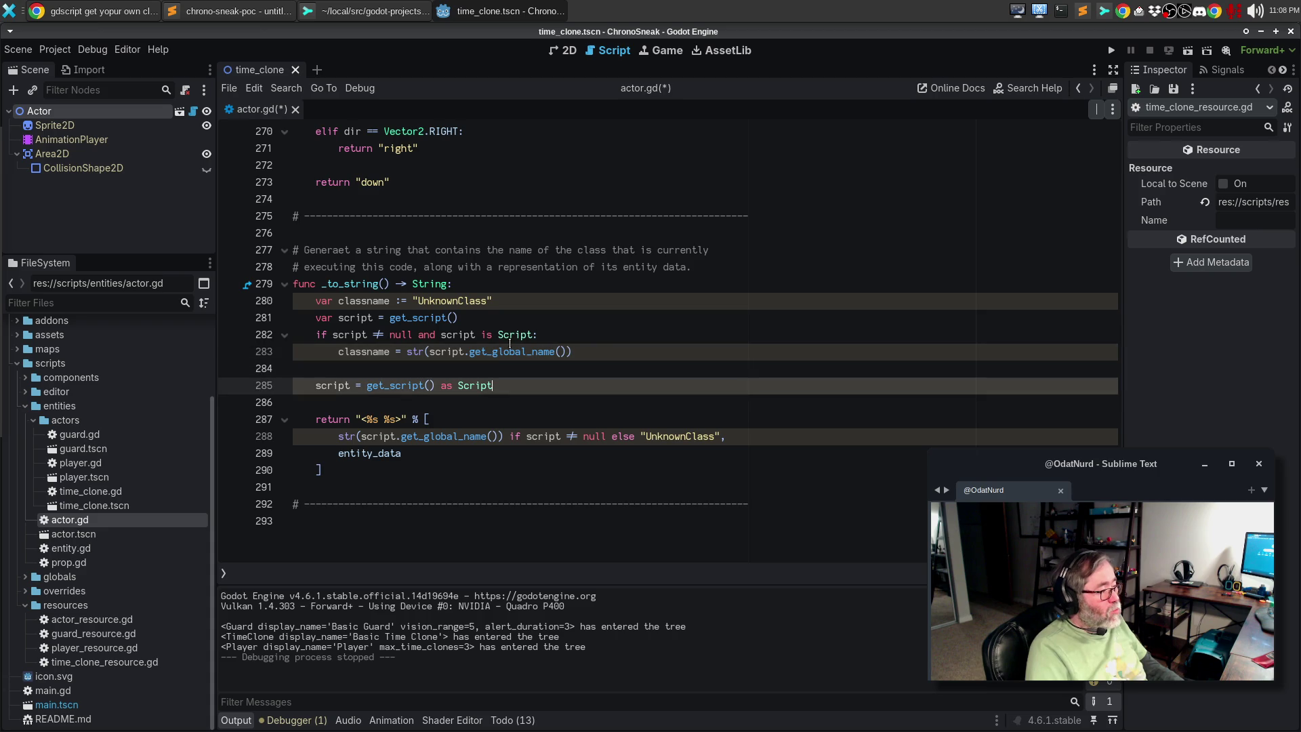
key(Up)
Delete the leftover script line and replace the inline class-name expression with classname
key(End)
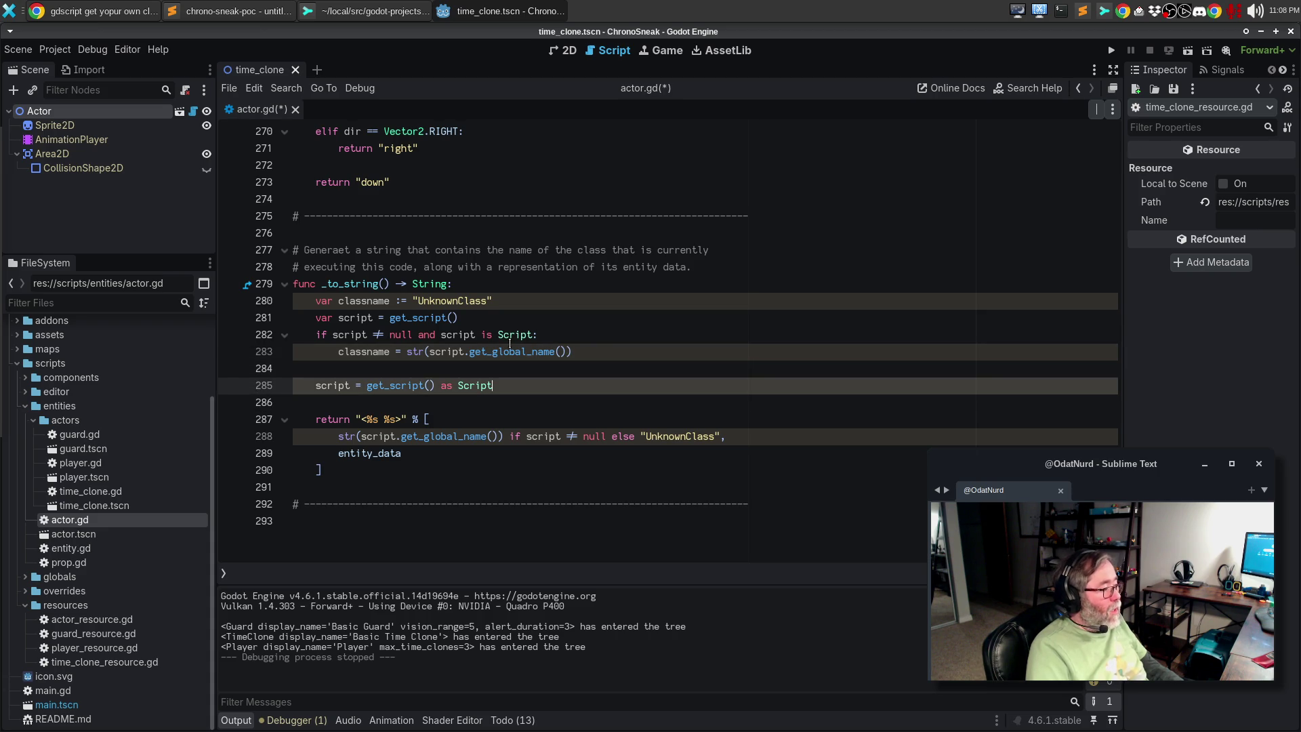
key(ctrl+shift+k)
key(ctrl+shift+k)
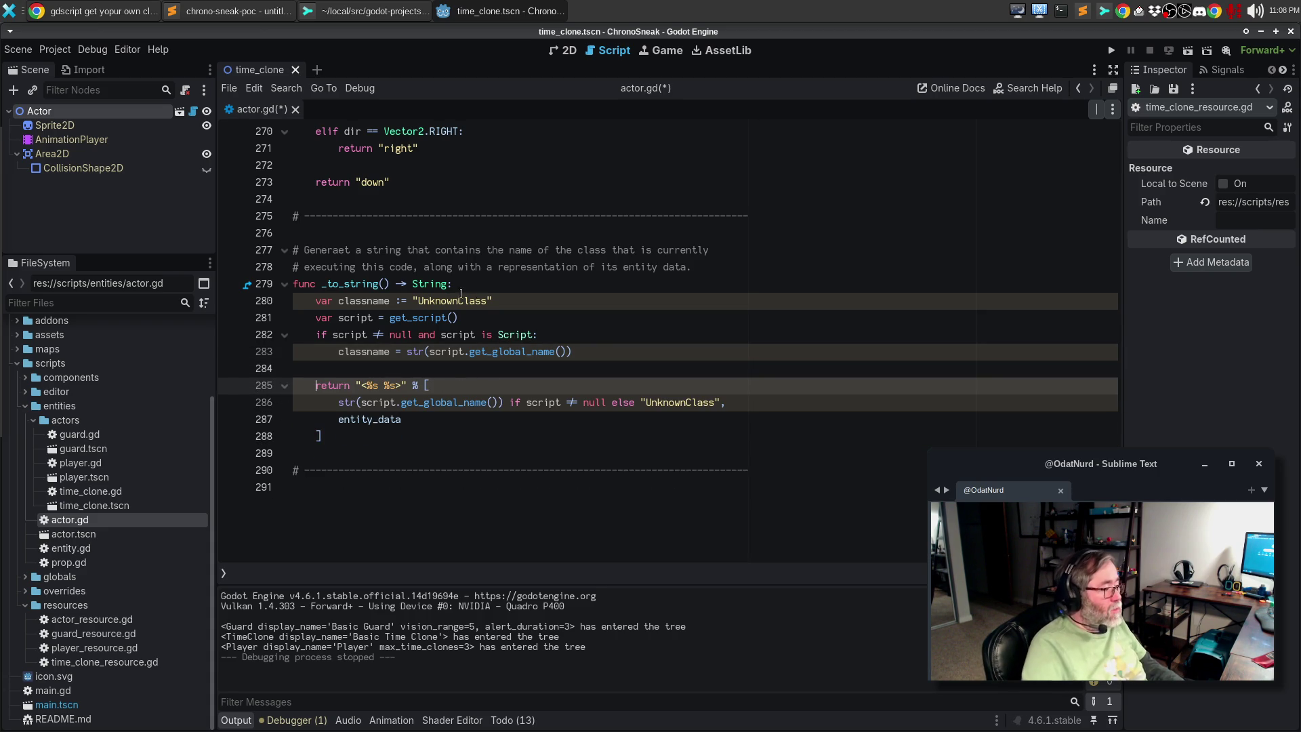
drag(726, 402, 339, 402)
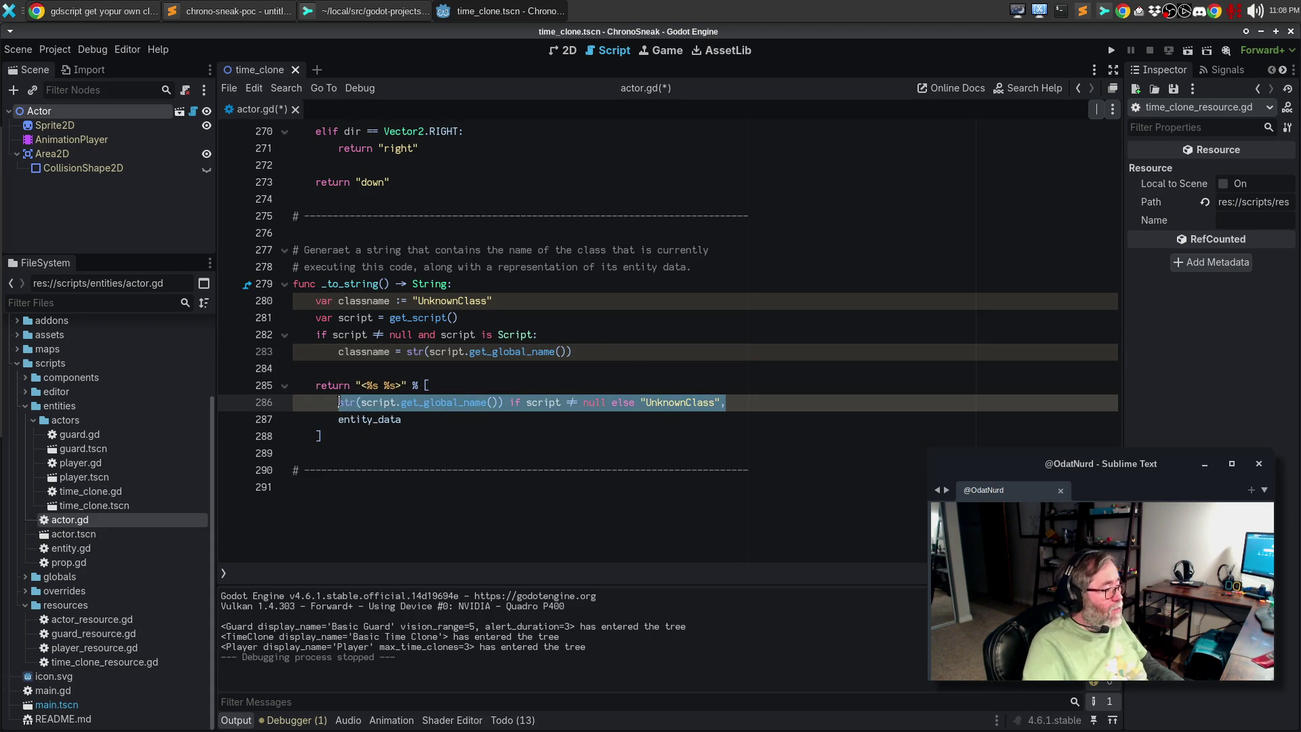
text(classn)
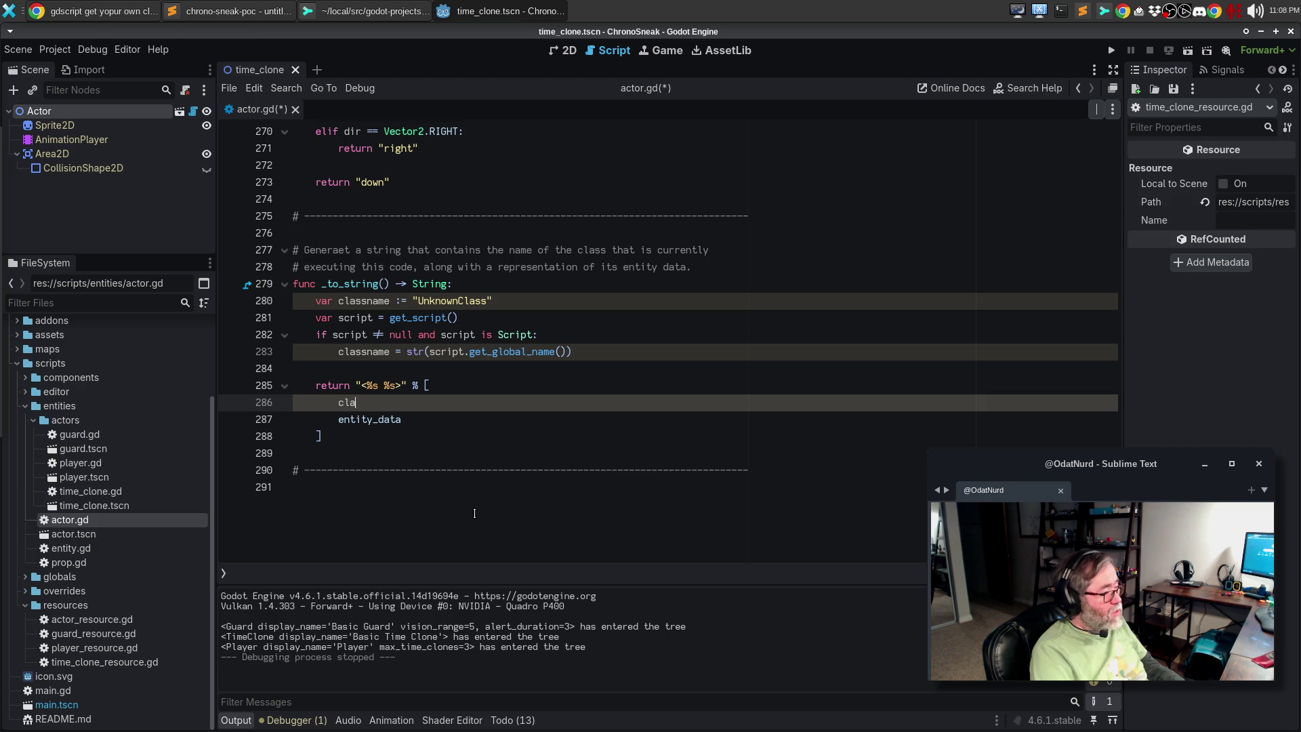
key(BackSpace)
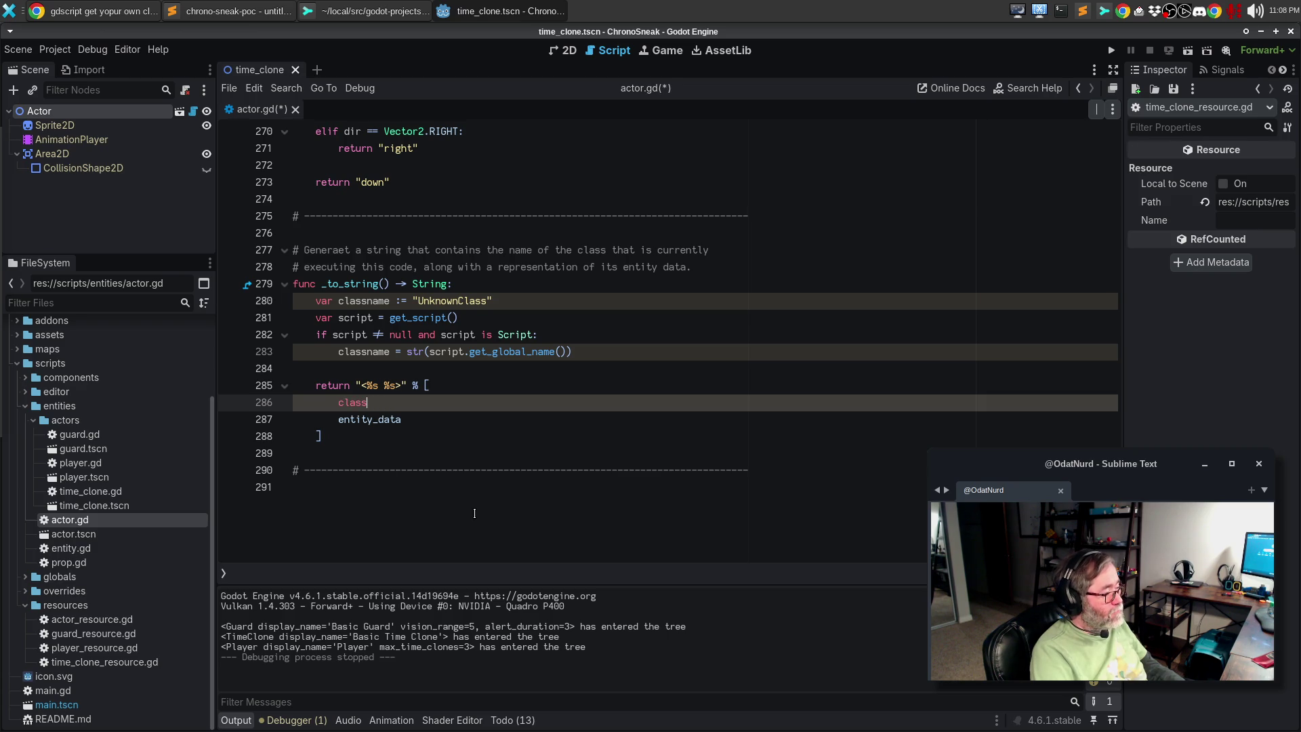
text(name.)
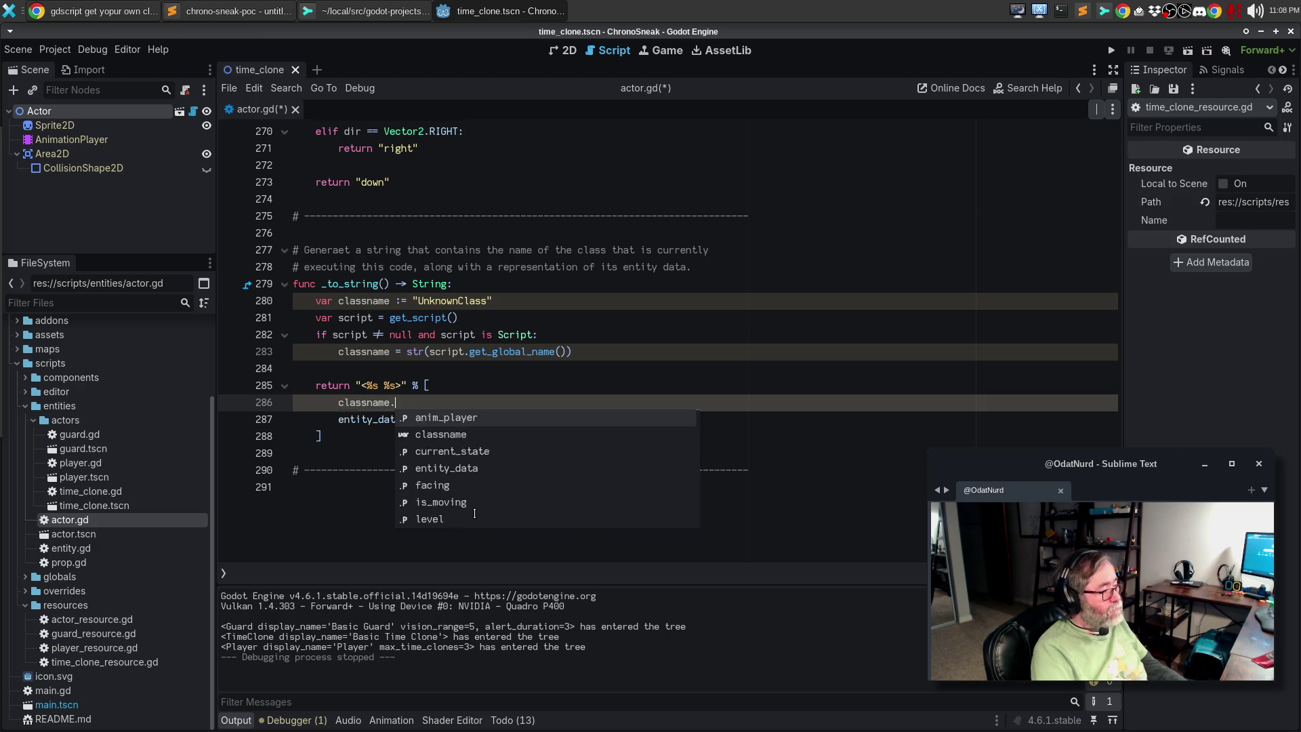
key(BackSpace)
text(,)
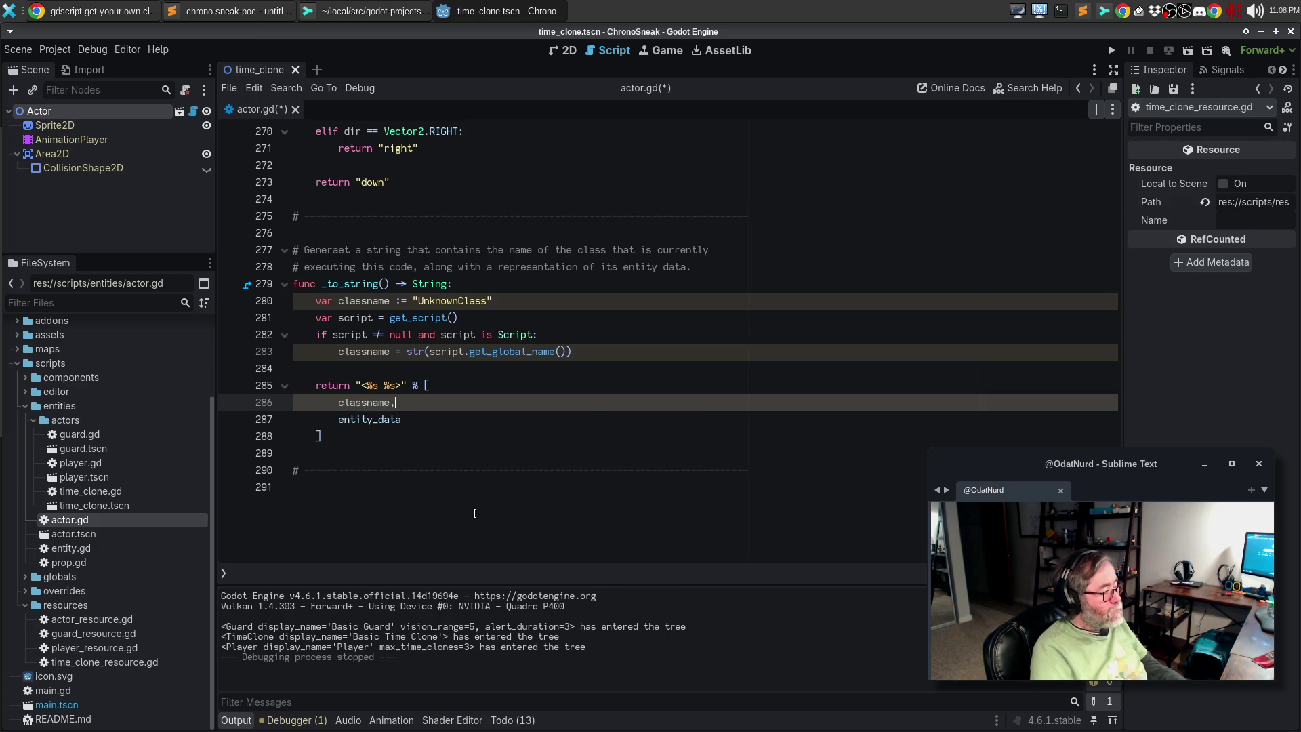
Join classname, entity_data and the closing bracket onto the return line, then save
key(BackSpace)
key(BackSpace)
key(BackSpace)
key(Down)
key(Home)
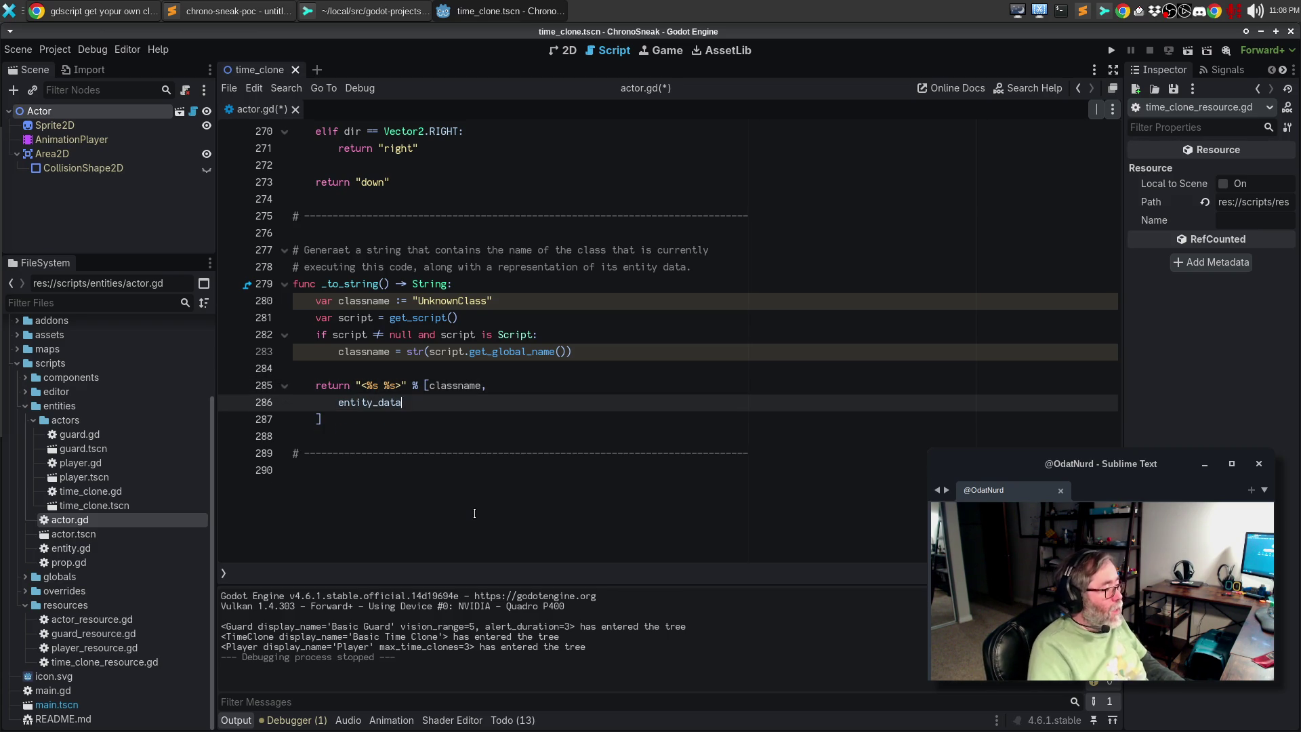
key(BackSpace)
key(BackSpace)
key(BackSpace)
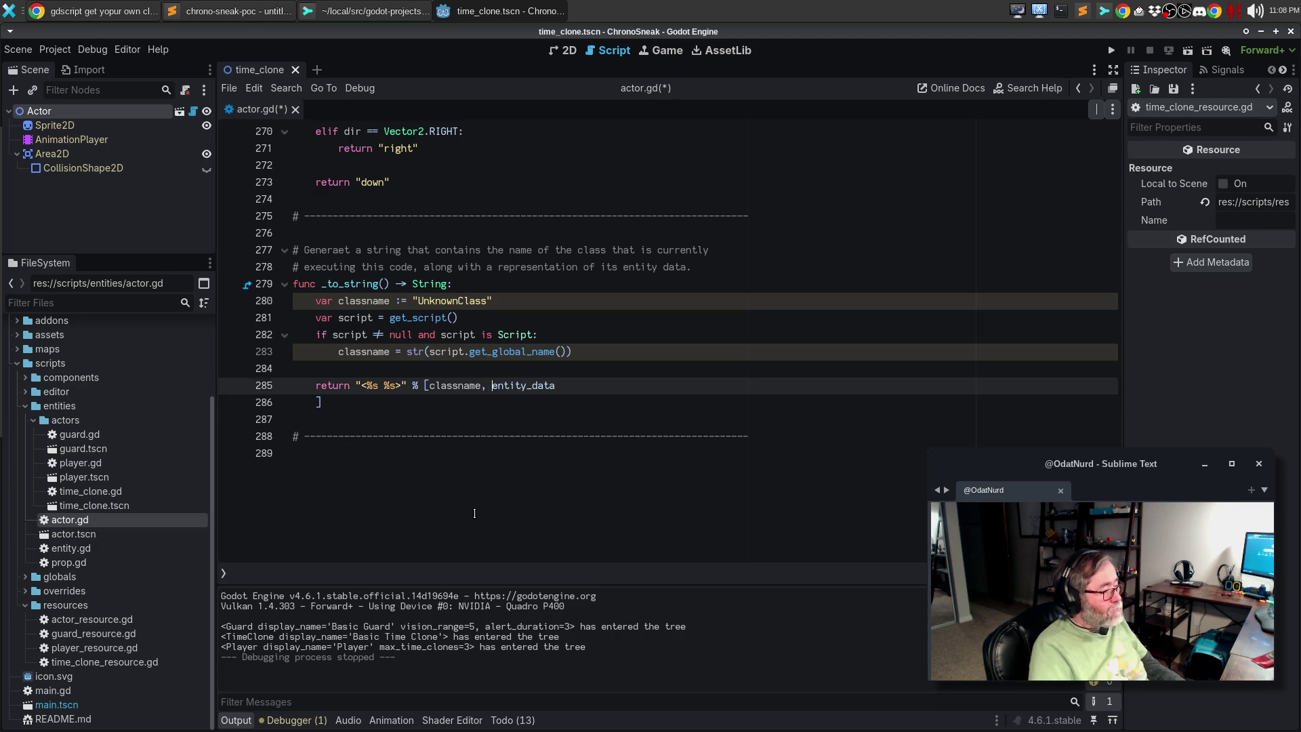
key(Down)
key(Home)
key(BackSpace)
key(BackSpace)
key(BackSpace)
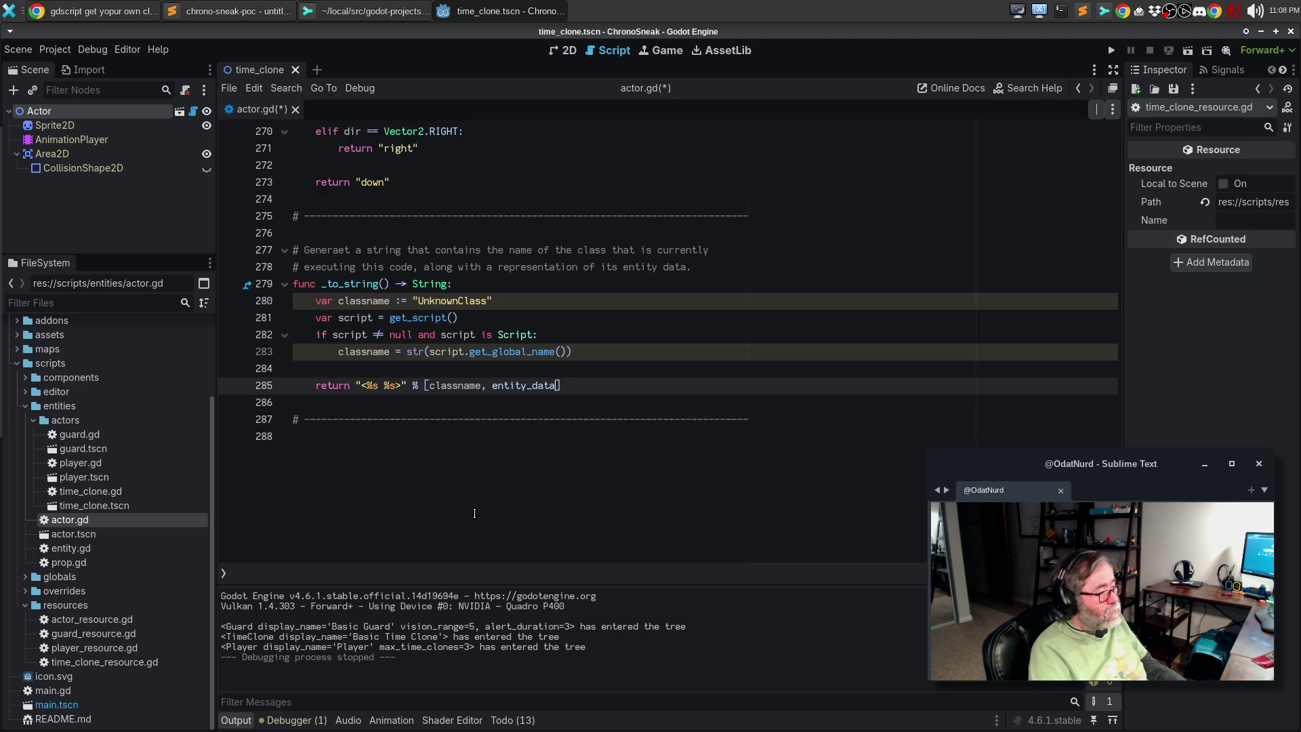
key(ctrl+s)
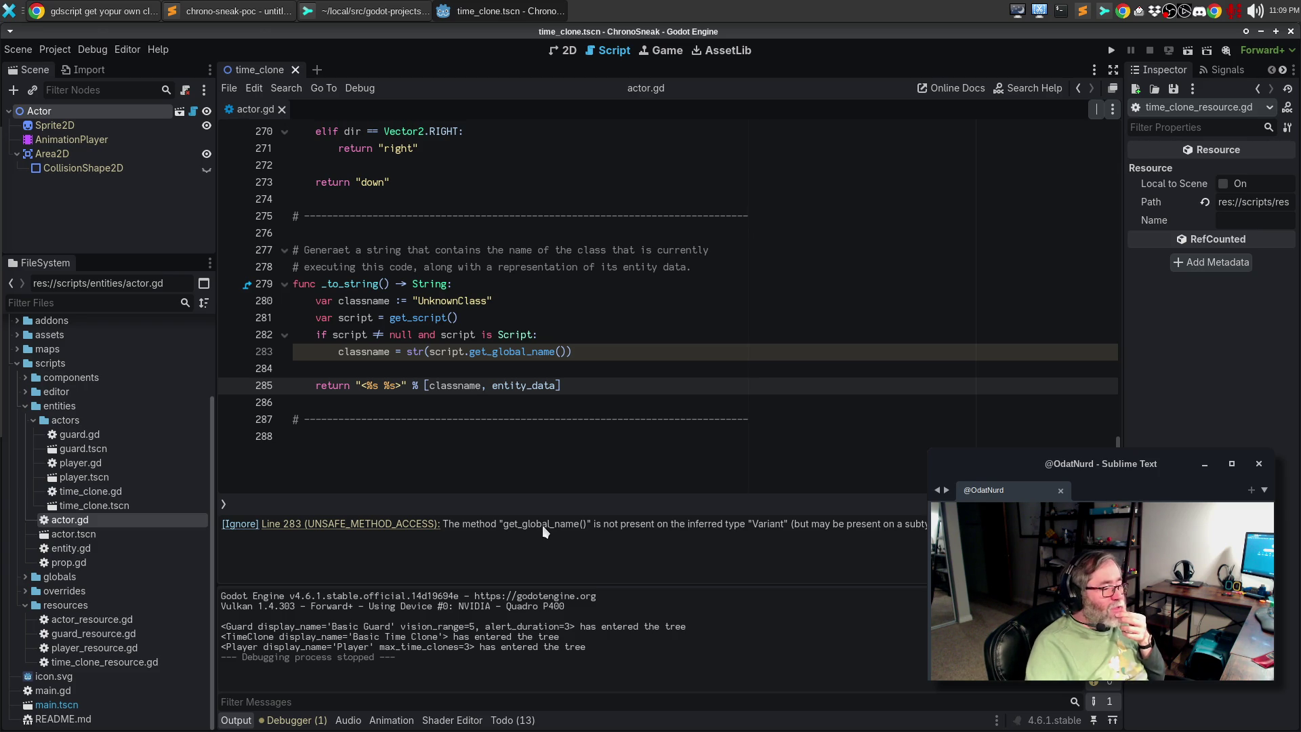
click(549, 334)
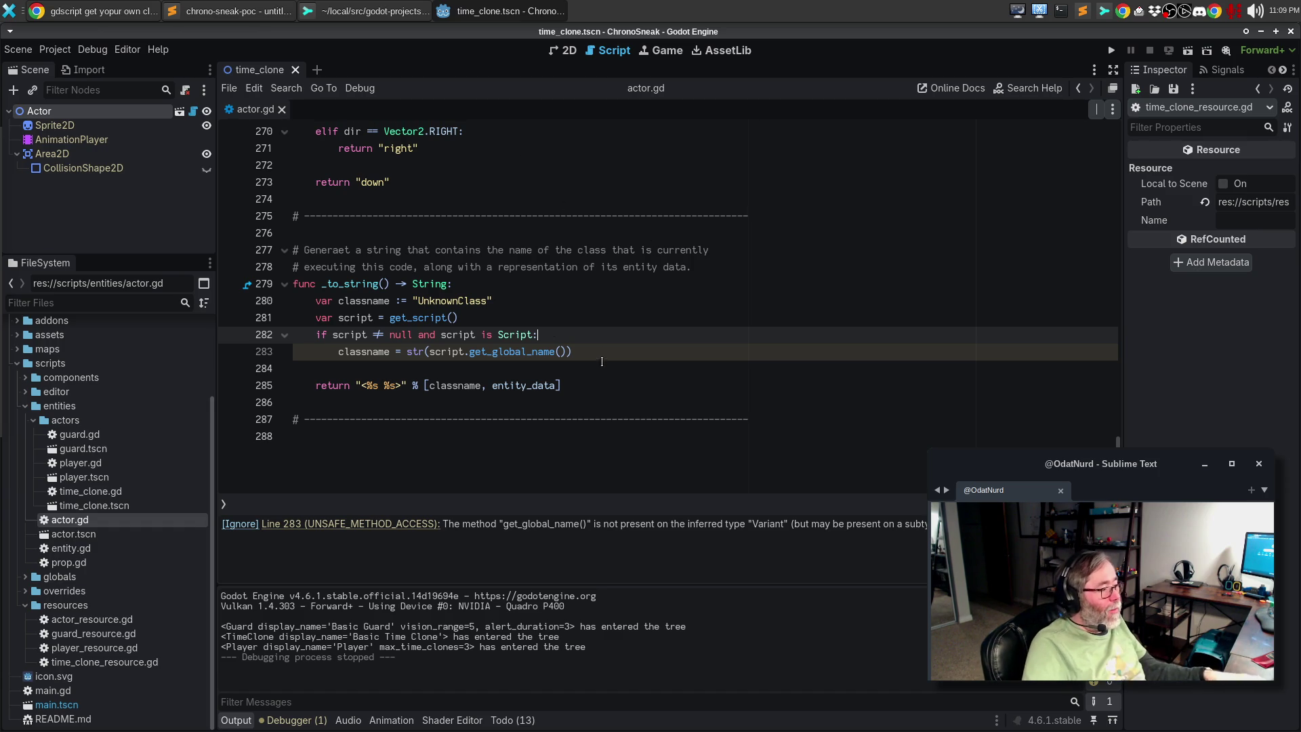
drag(566, 384, 174, 305)
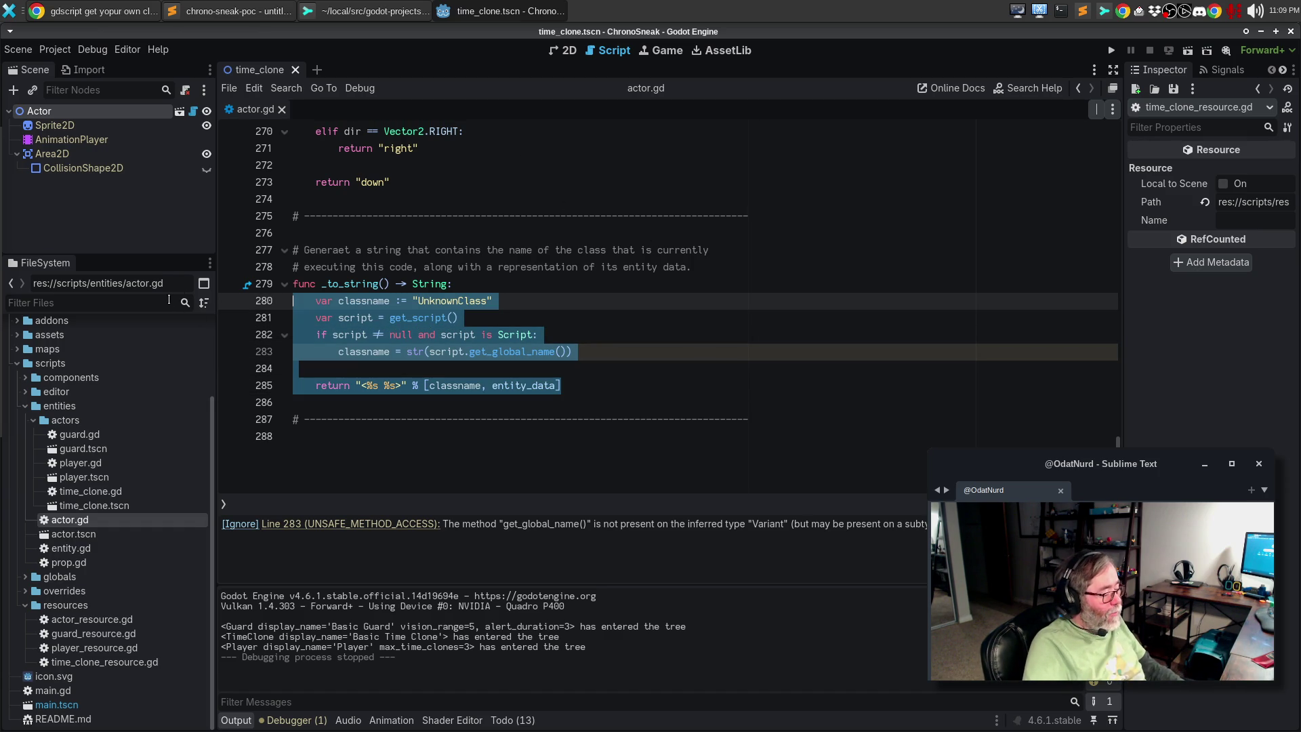
click(294, 368)
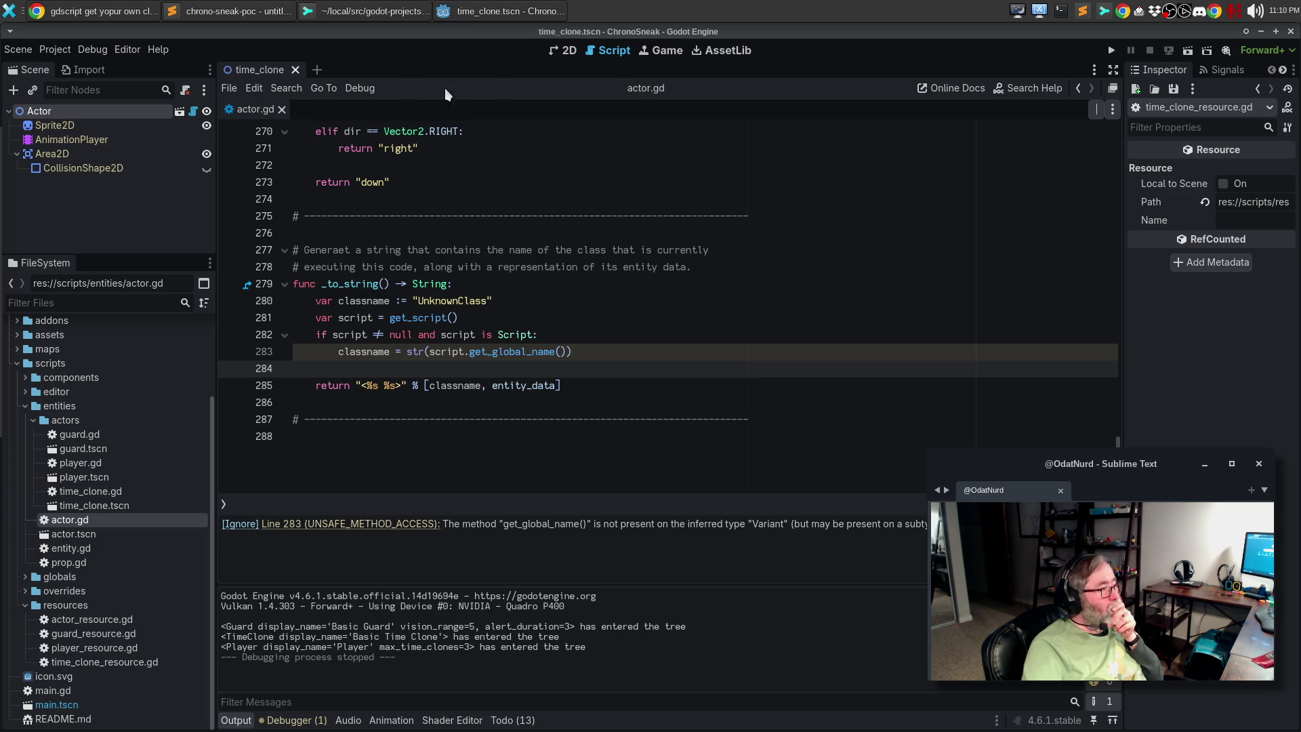
Search Google for 'godot cast variant to type' in Chrome, then return to Godot
click(80, 7)
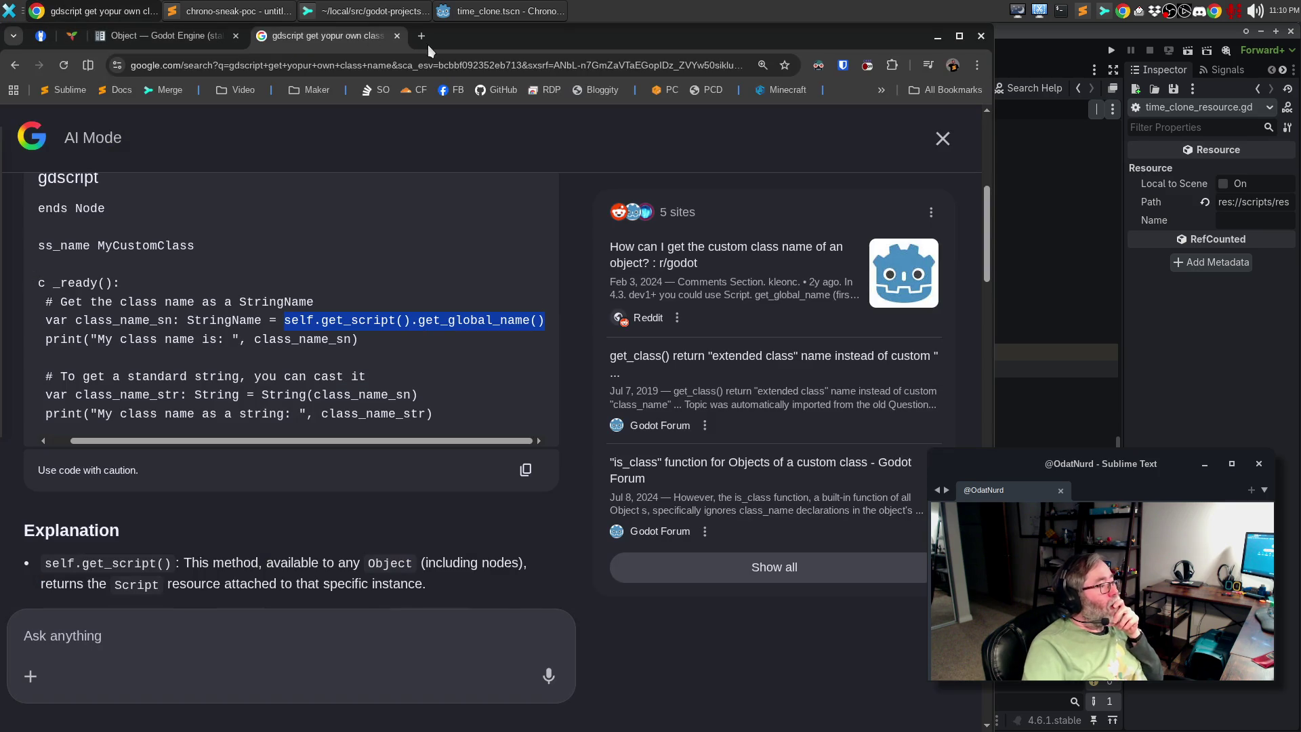
click(361, 68)
text(gdscript cas)
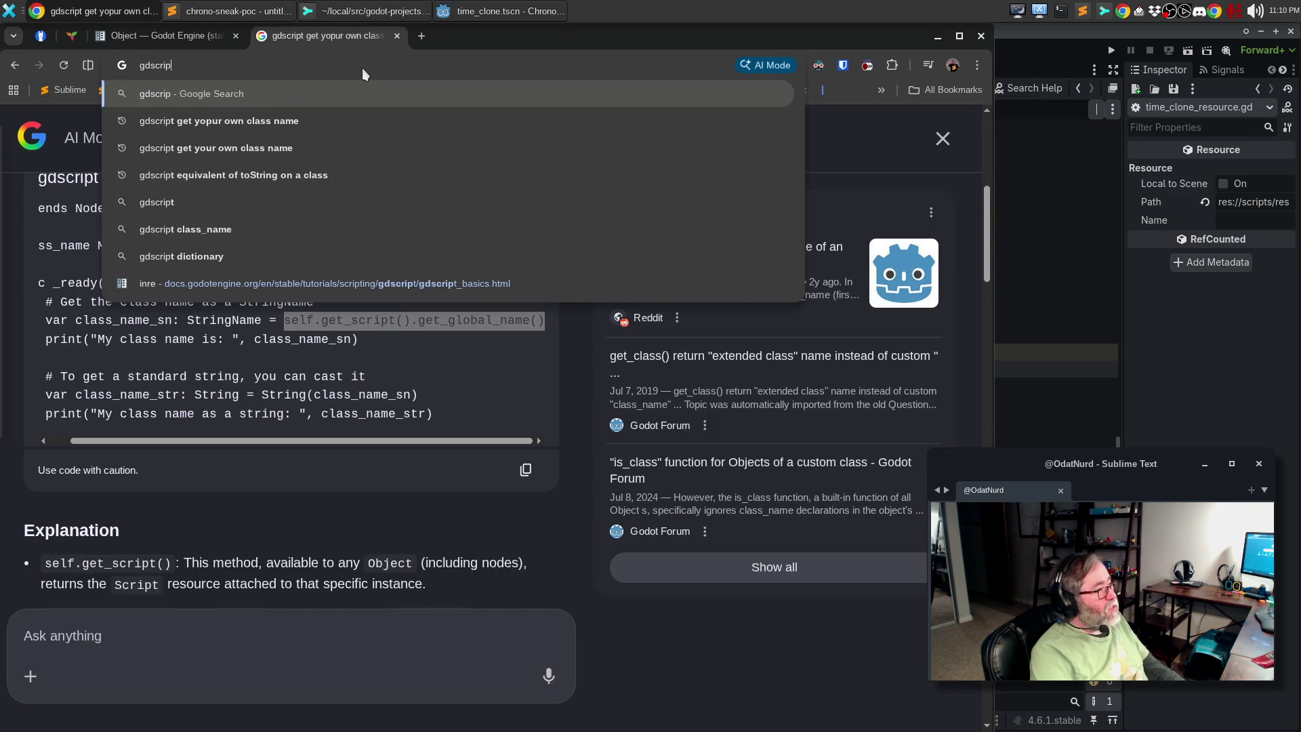
text(t Variant)
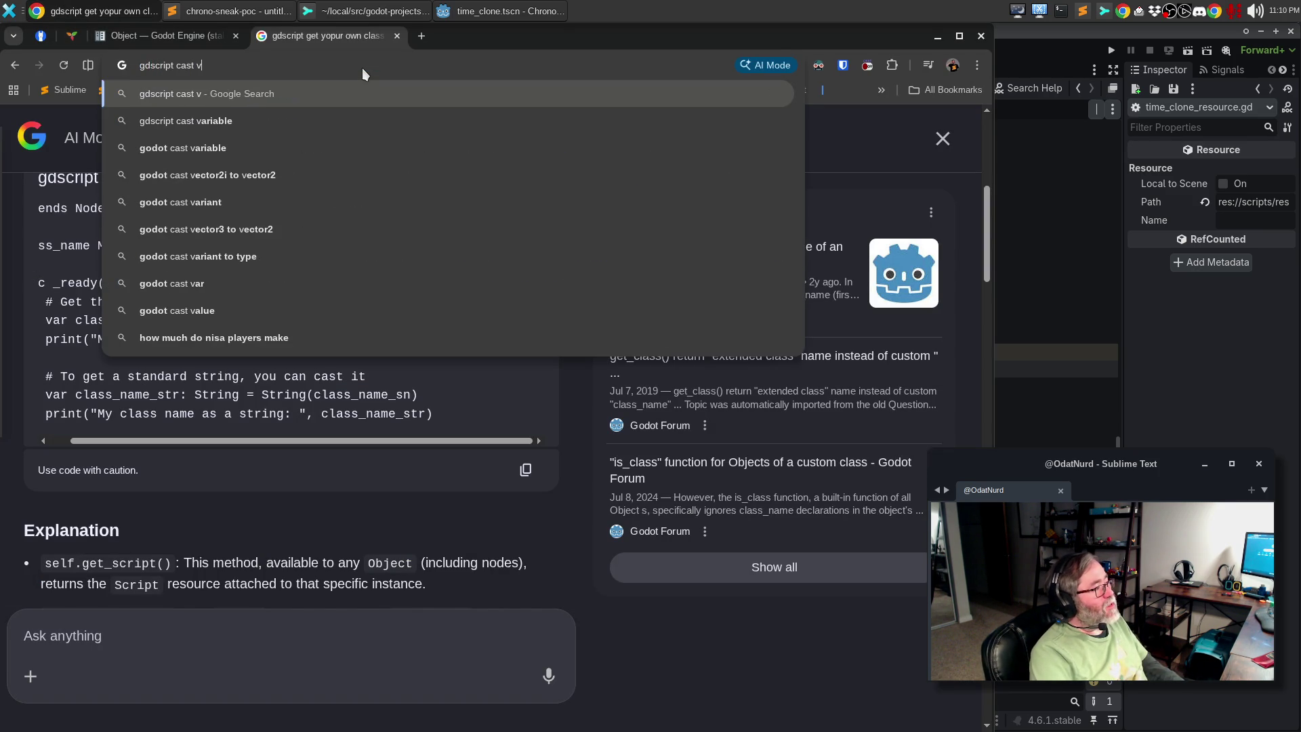
text( to)
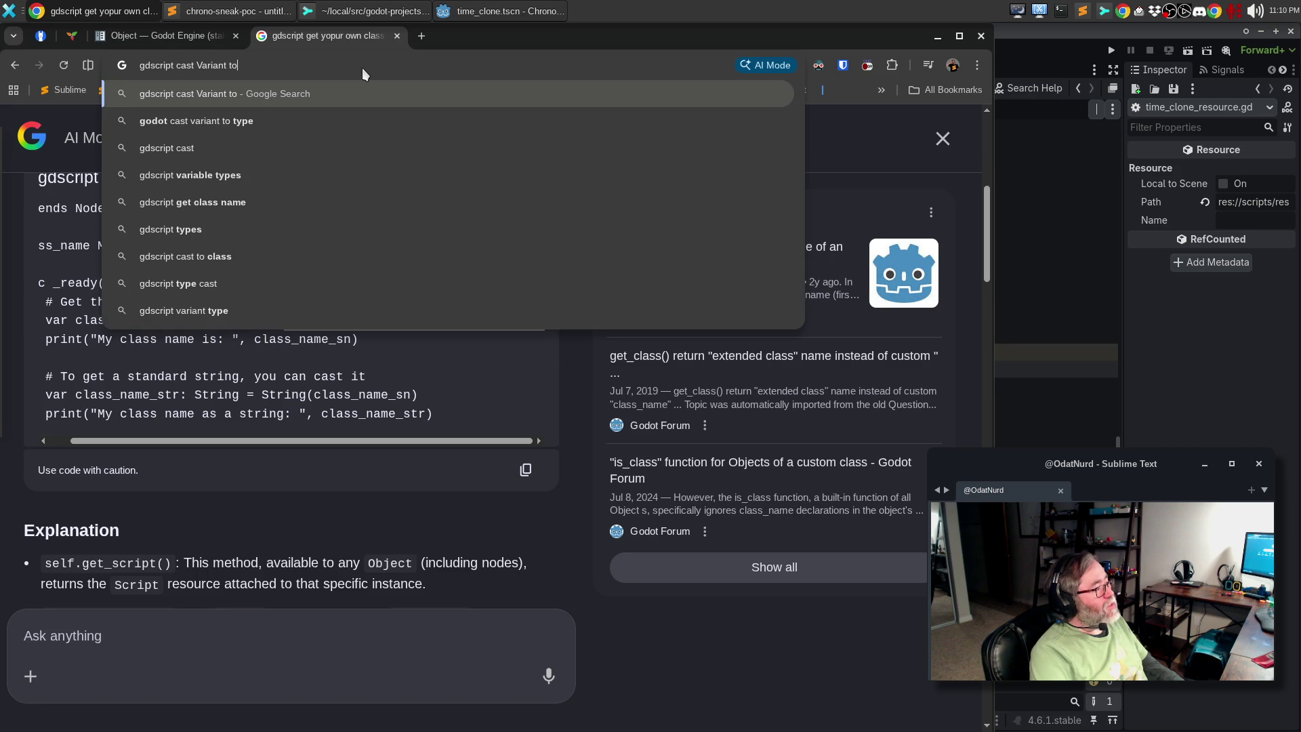
key(Down)
key(Return)
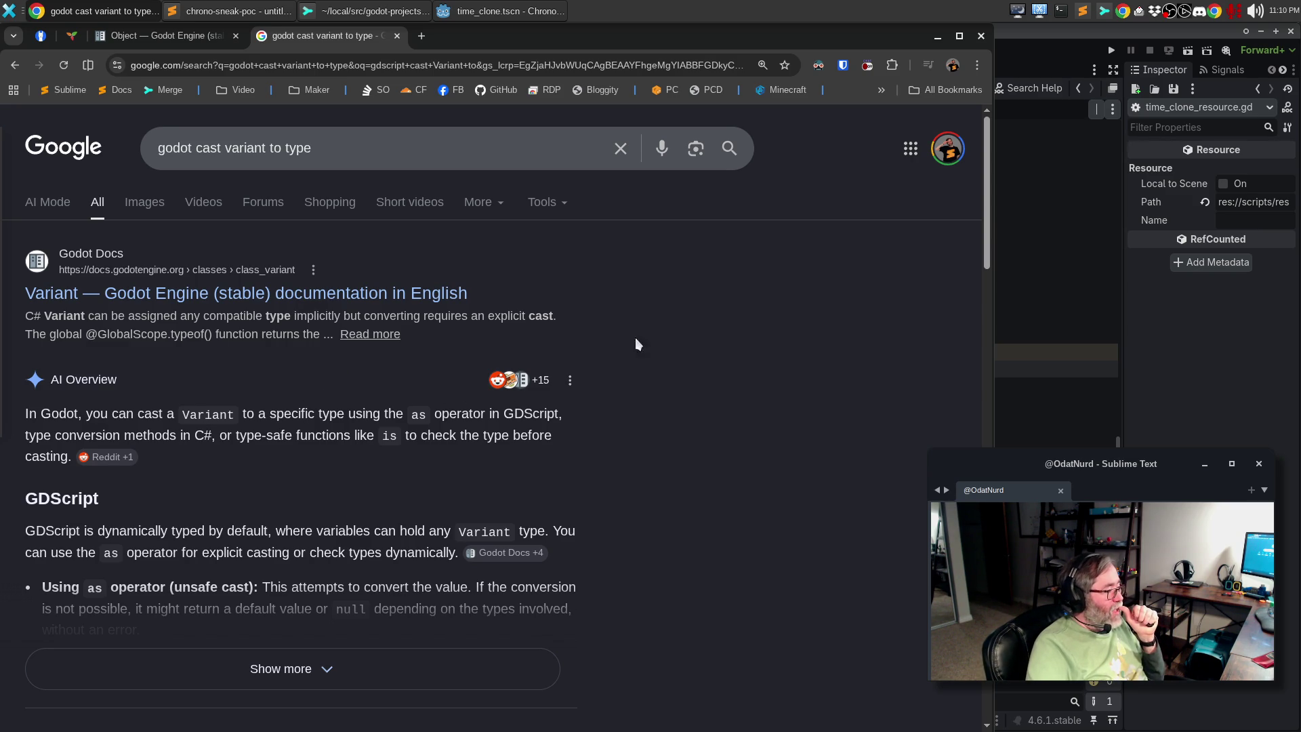
click(1024, 30)
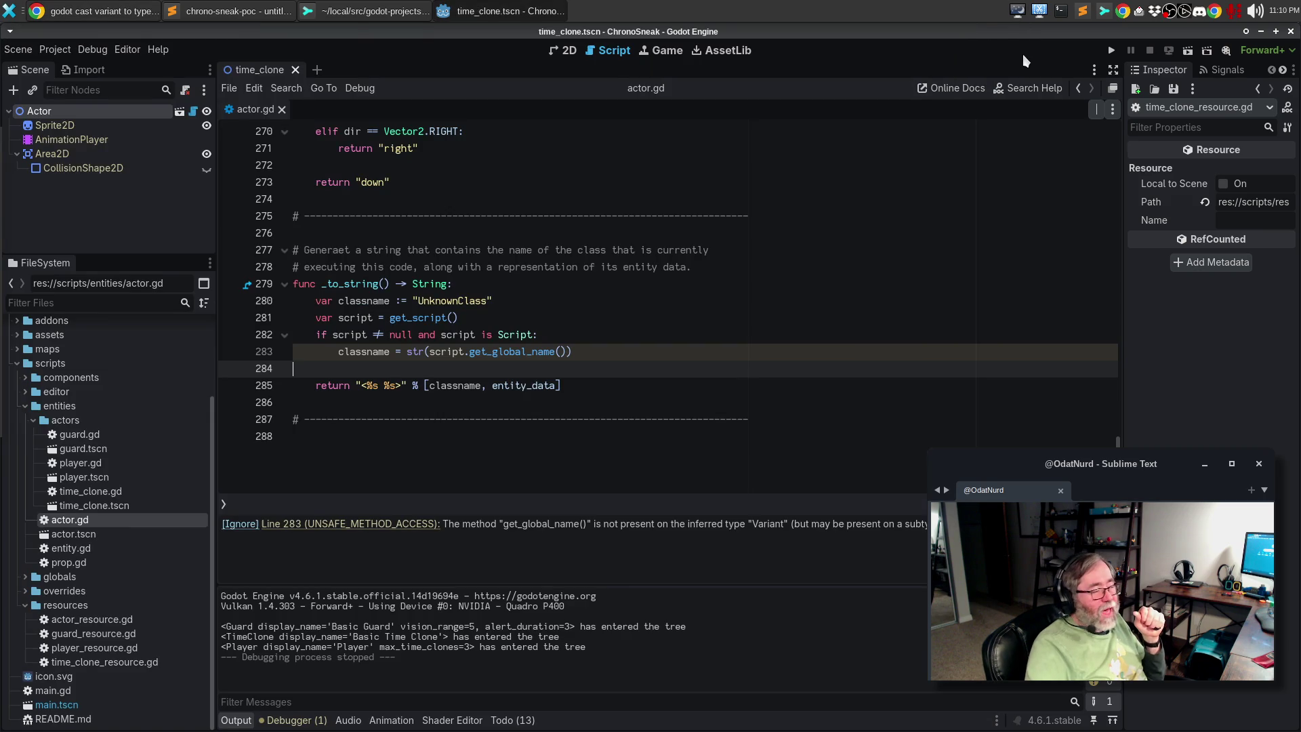
Change line 283 to classname = str((script as Script).get_global_name()) and save
click(561, 337)
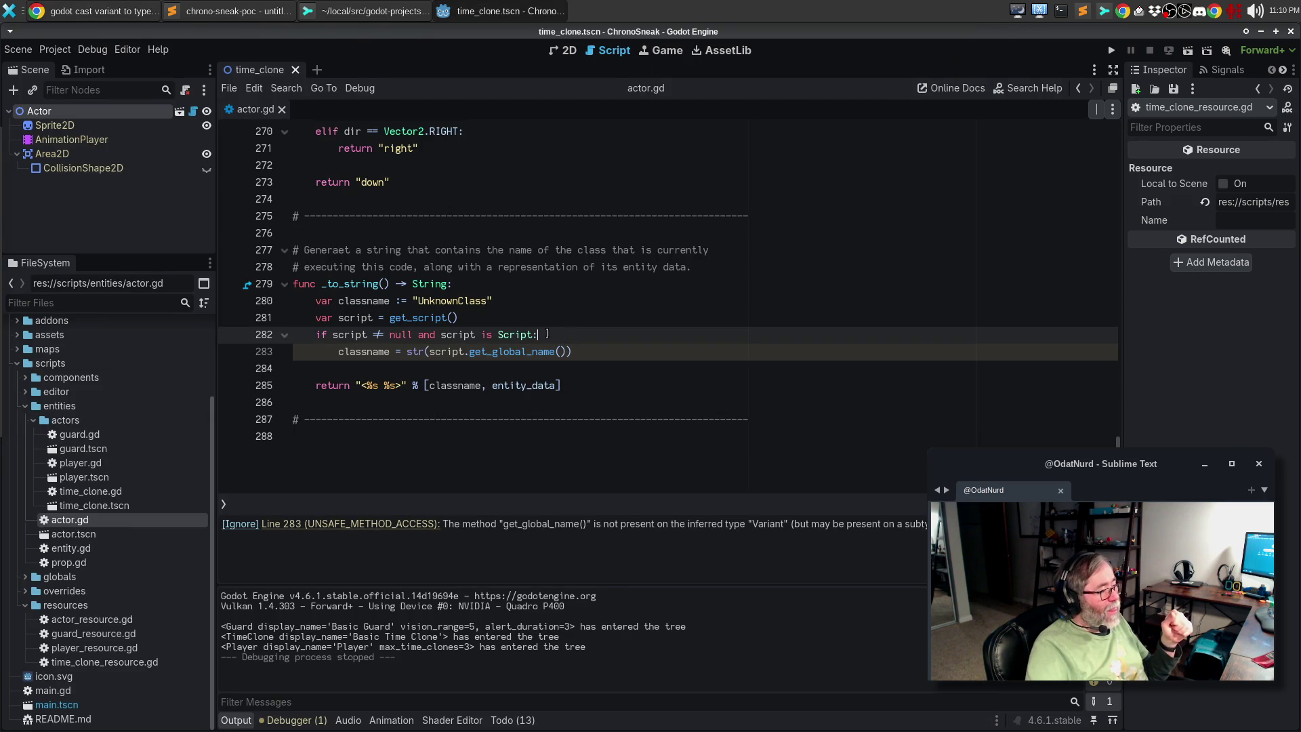
mouse_move(545, 332)
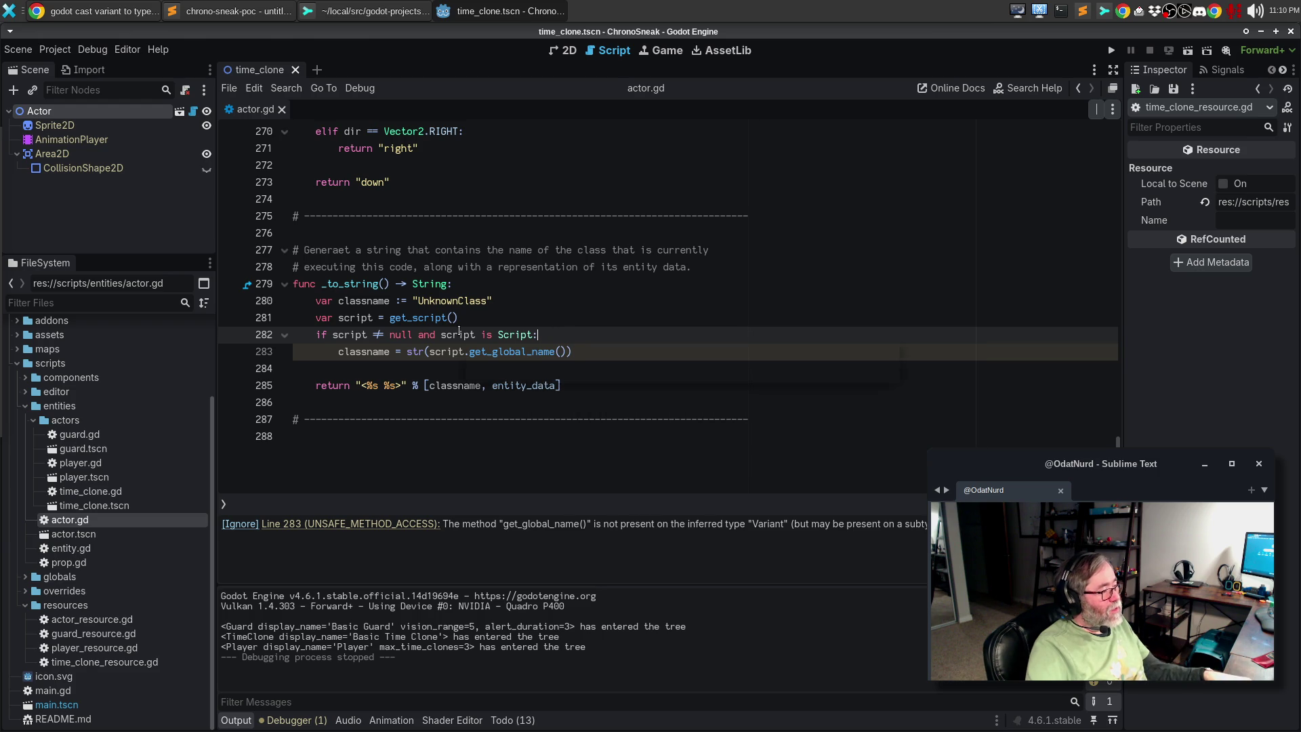
mouse_move(460, 328)
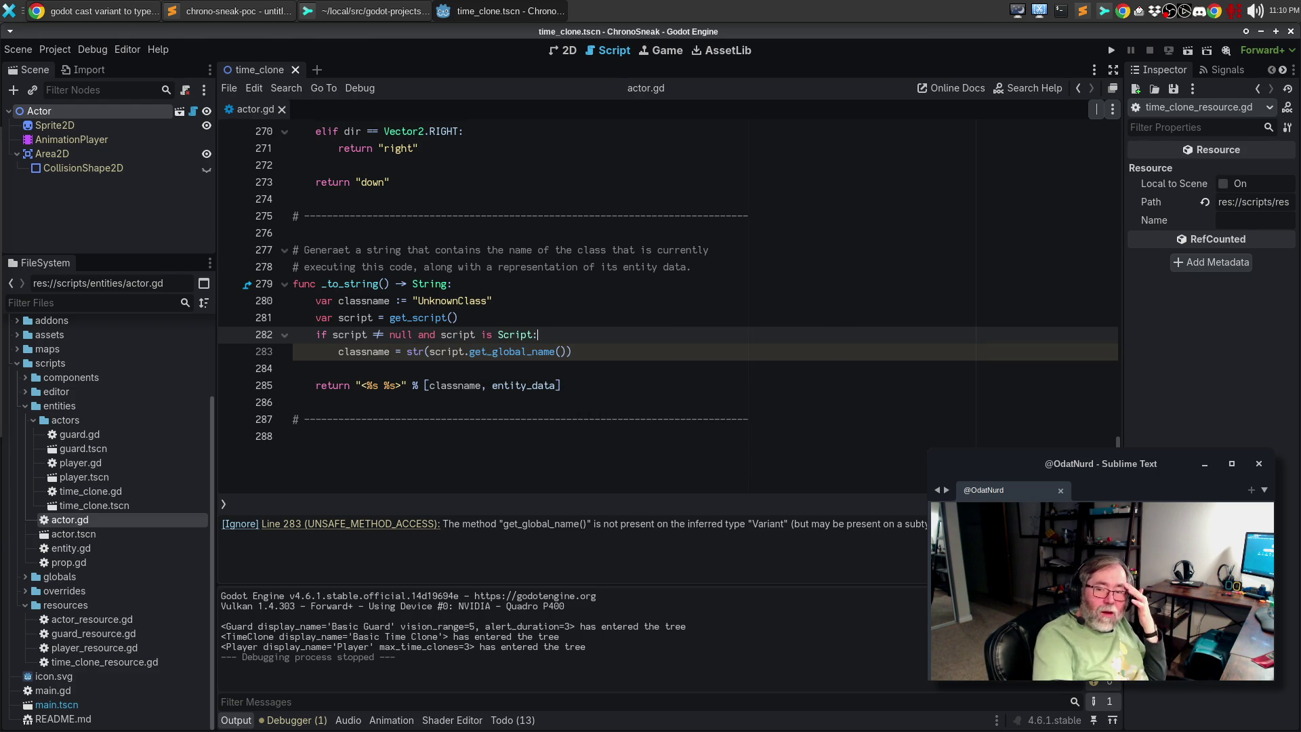
mouse_move(1266, 244)
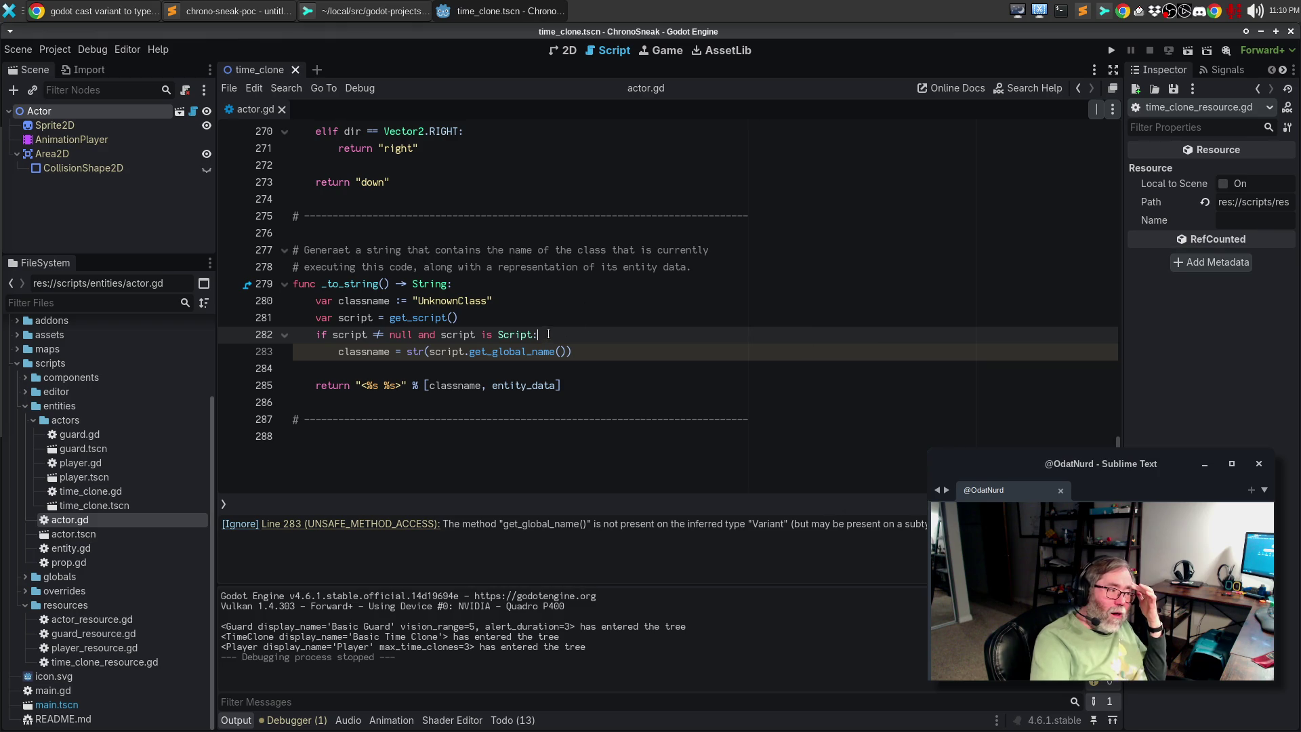
click(465, 351)
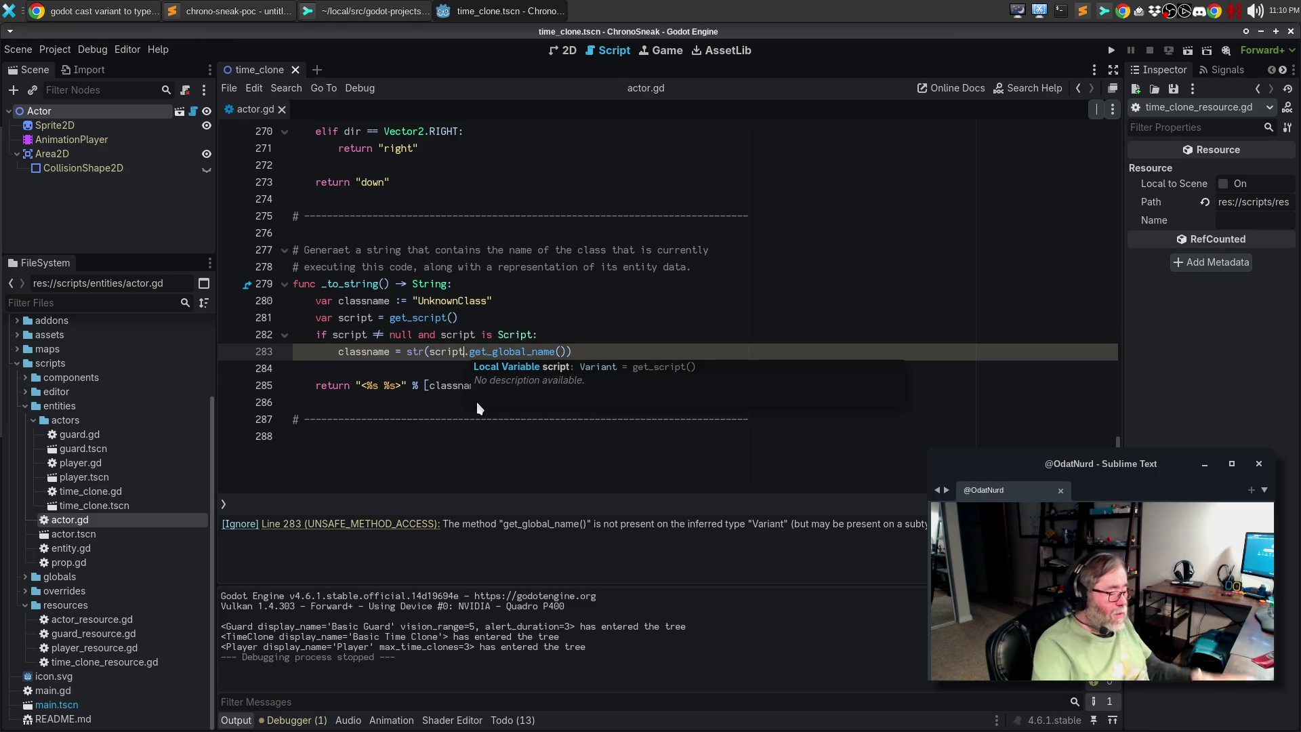
text(as Script)
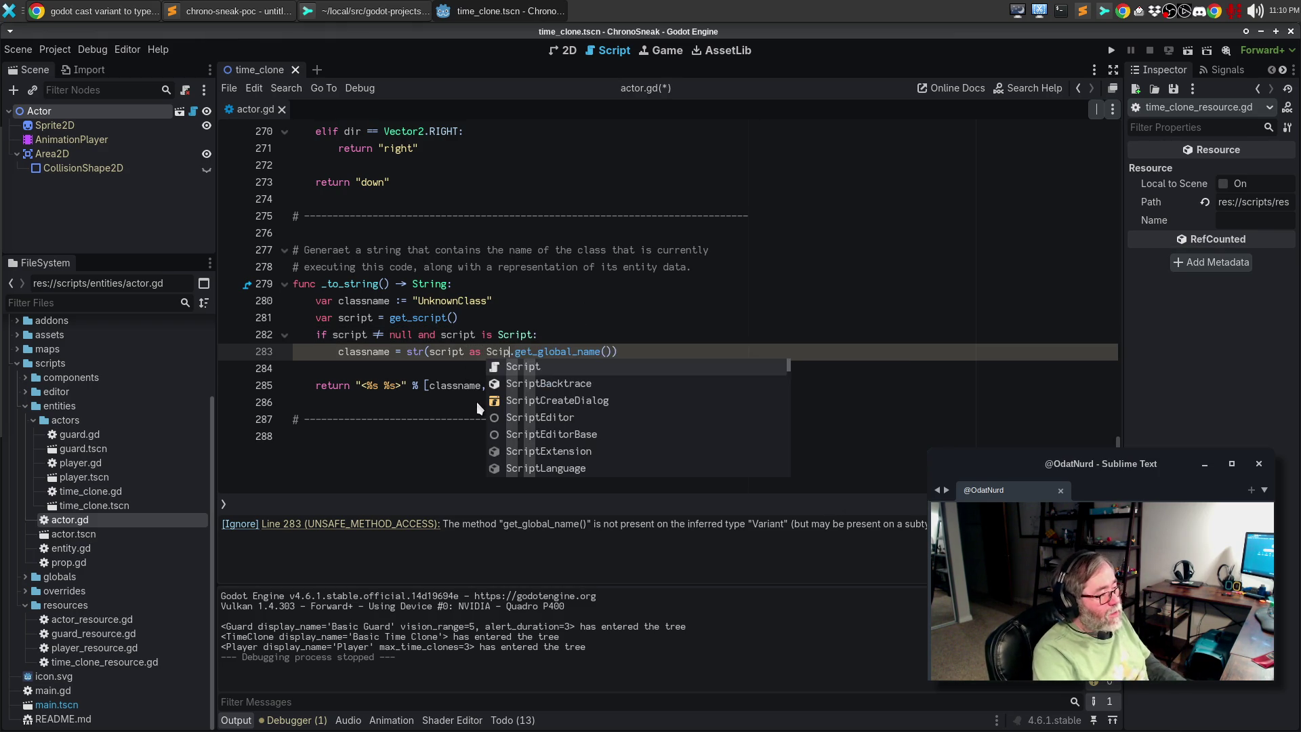
key(ctrl+shift+Left)
key(ctrl+shift+Left)
key(ctrl+shift+Left)
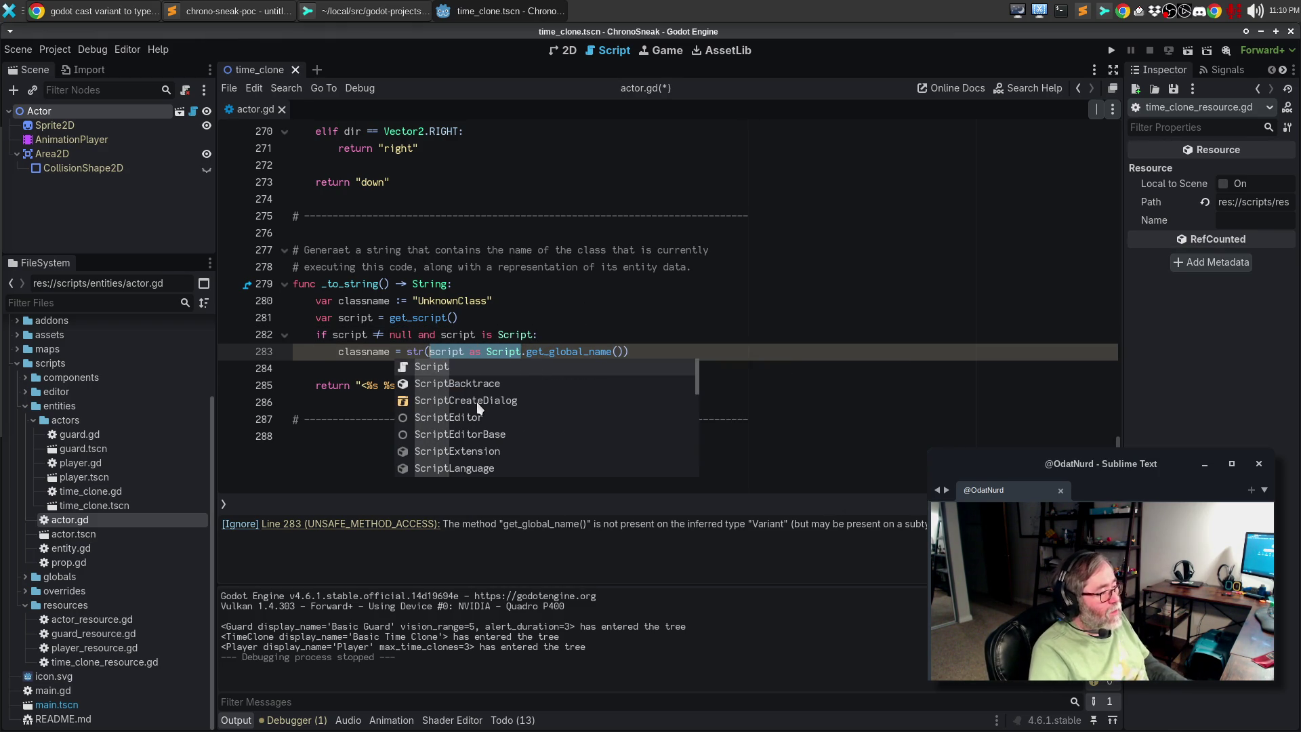
text(()
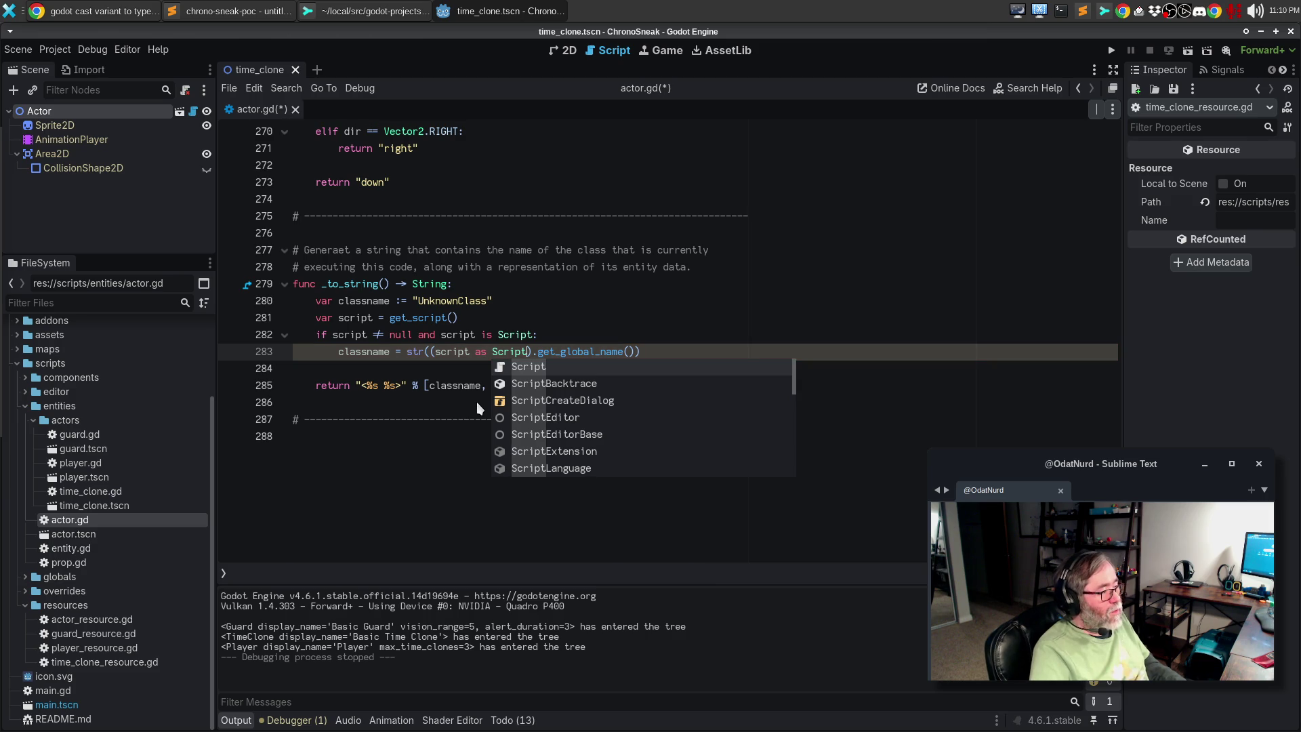
click(555, 311)
key(ctrl+s)
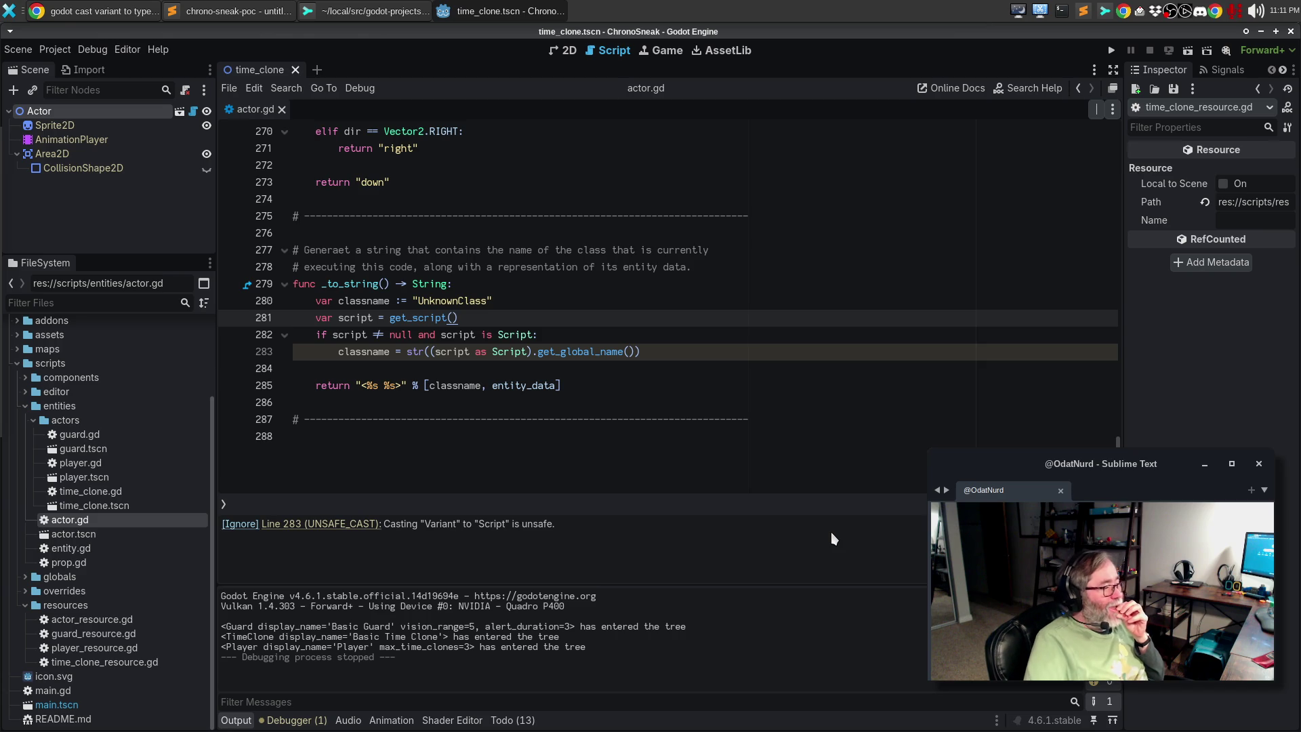
Expand the AI answer and scroll to the 'Type checking (safe access)' is Dictionary example
click(109, 9)
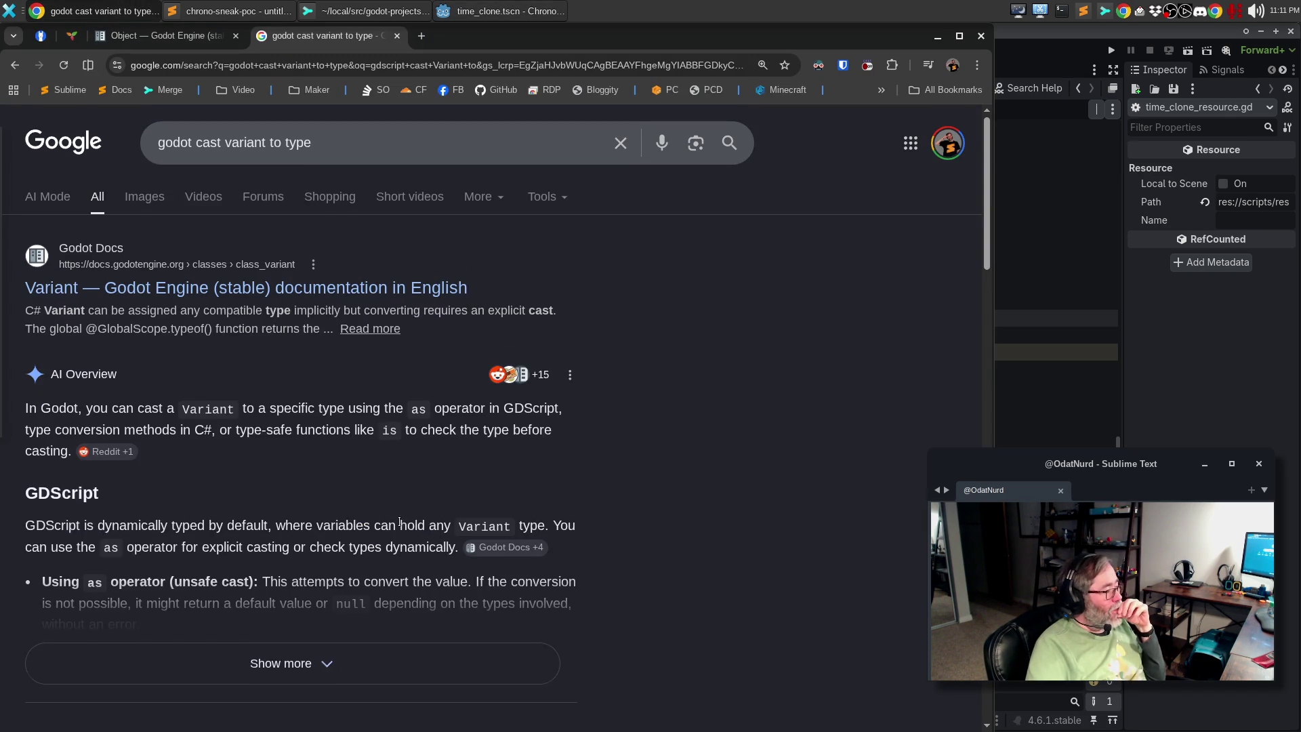
scroll(281, 486, down, 3)
click(281, 481)
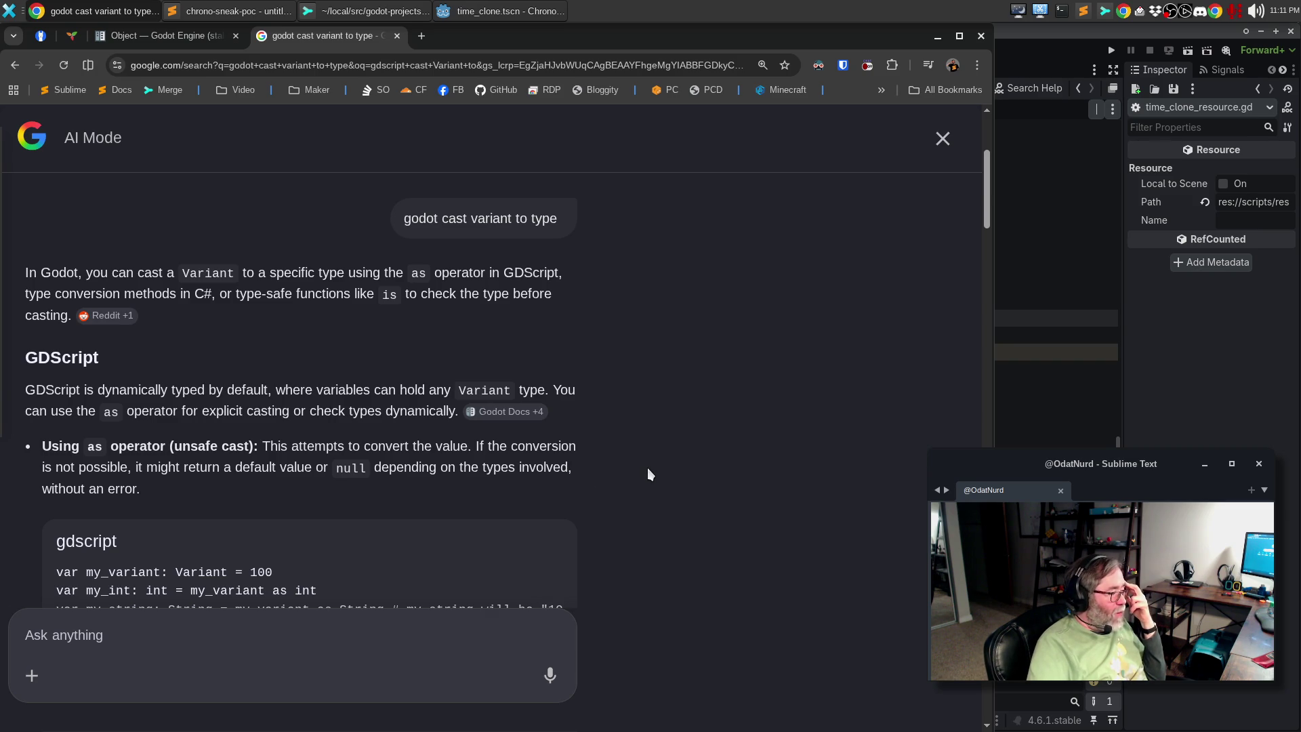
scroll(647, 467, down, 3)
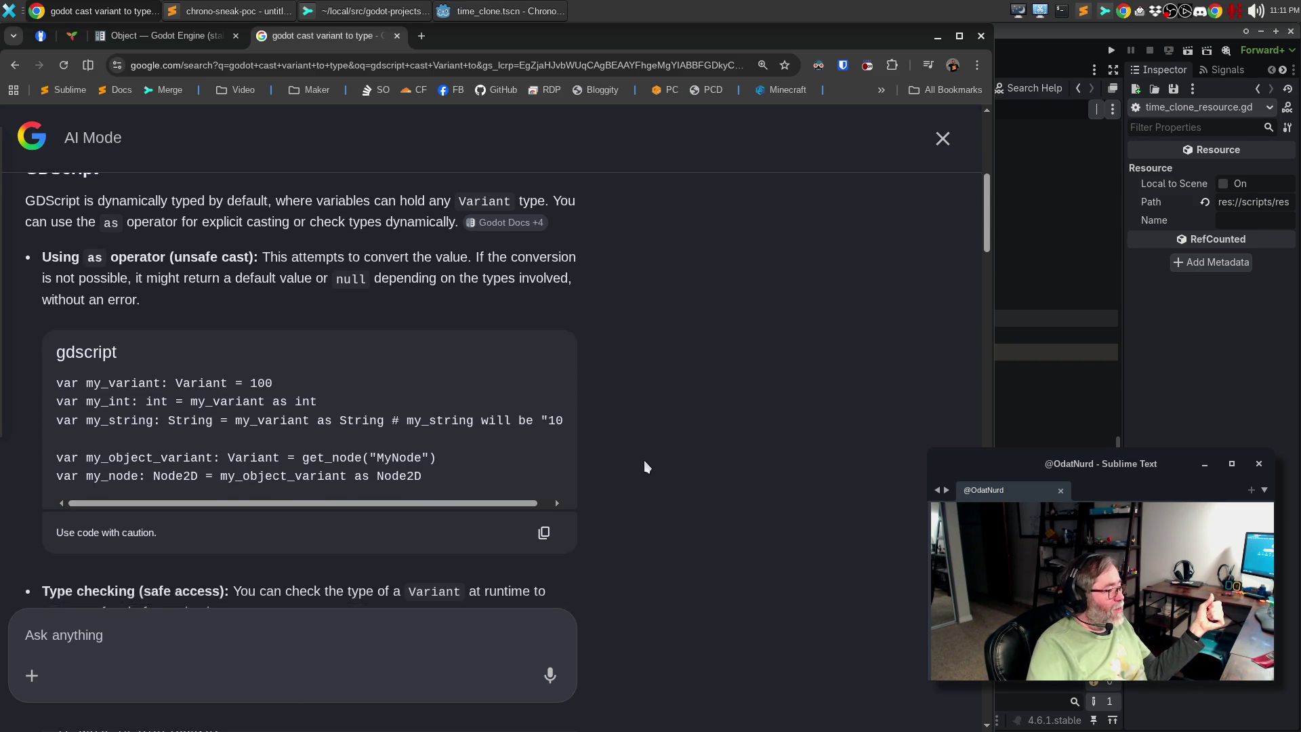
scroll(645, 461, down, 2)
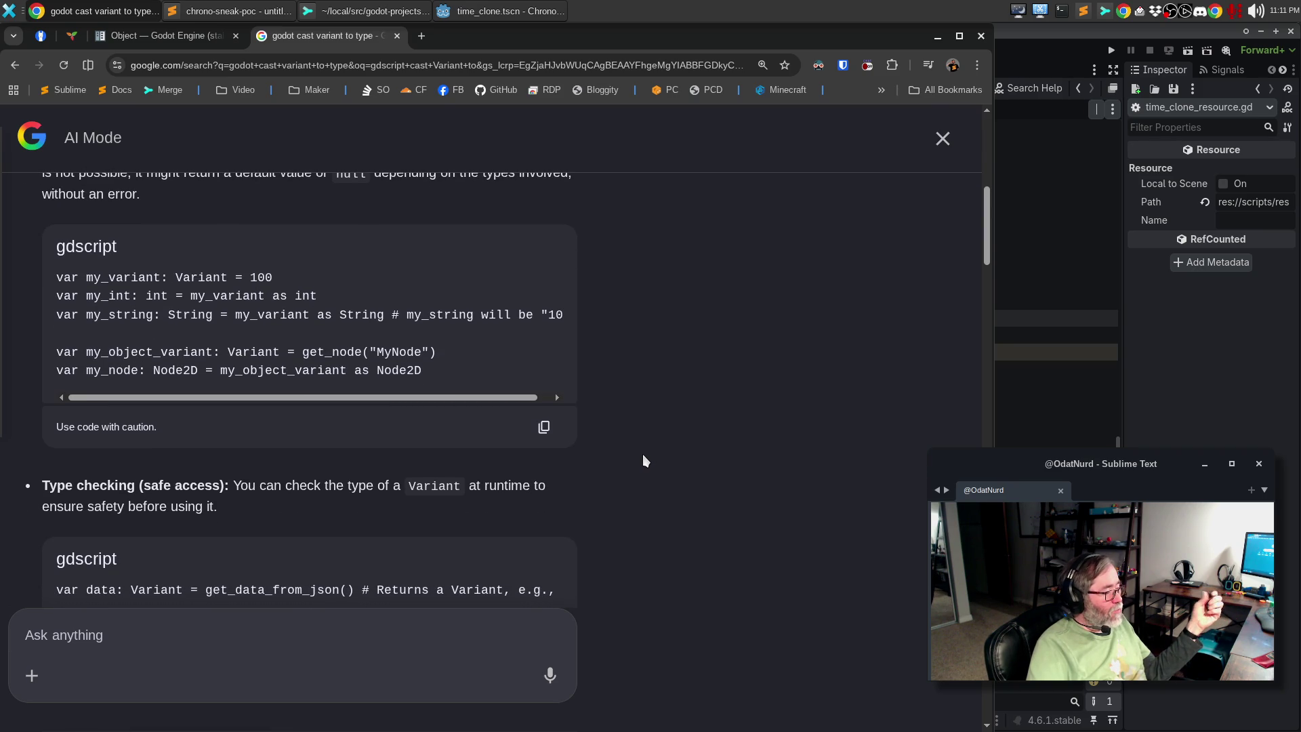
scroll(643, 454, down, 2)
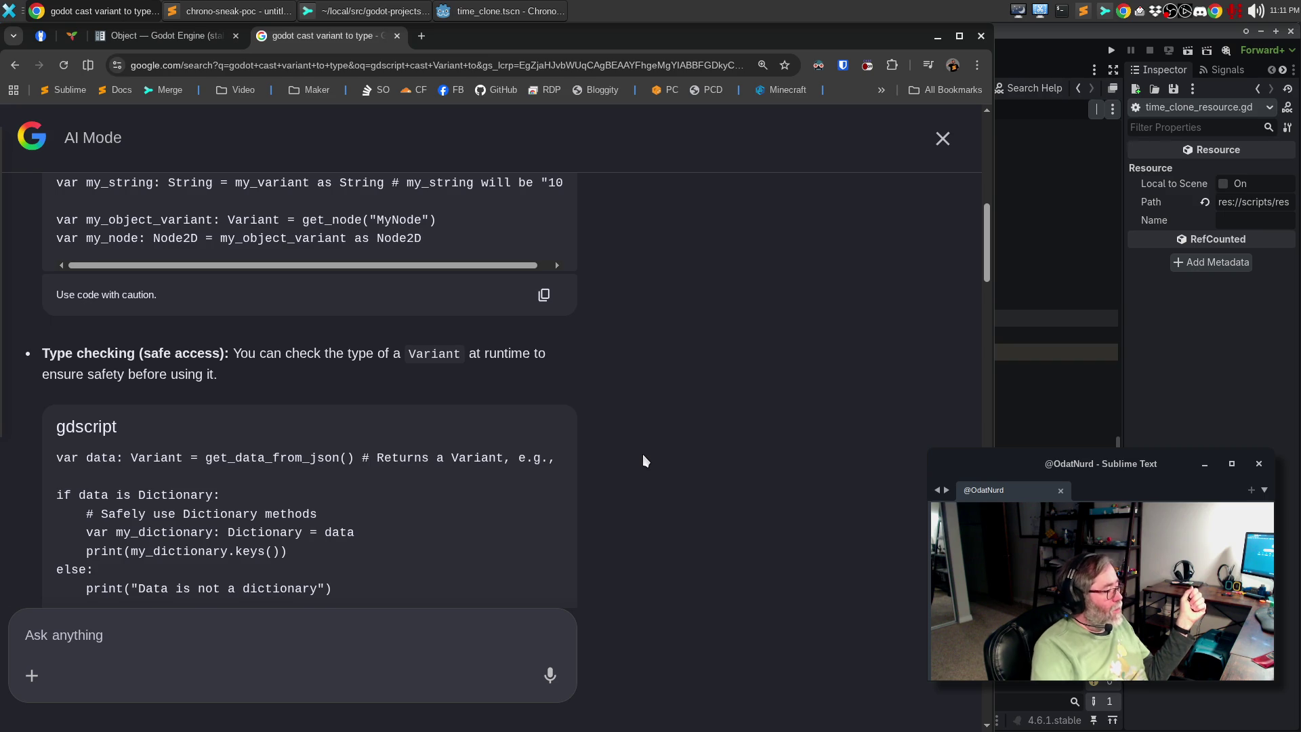
scroll(542, 383, down, 3)
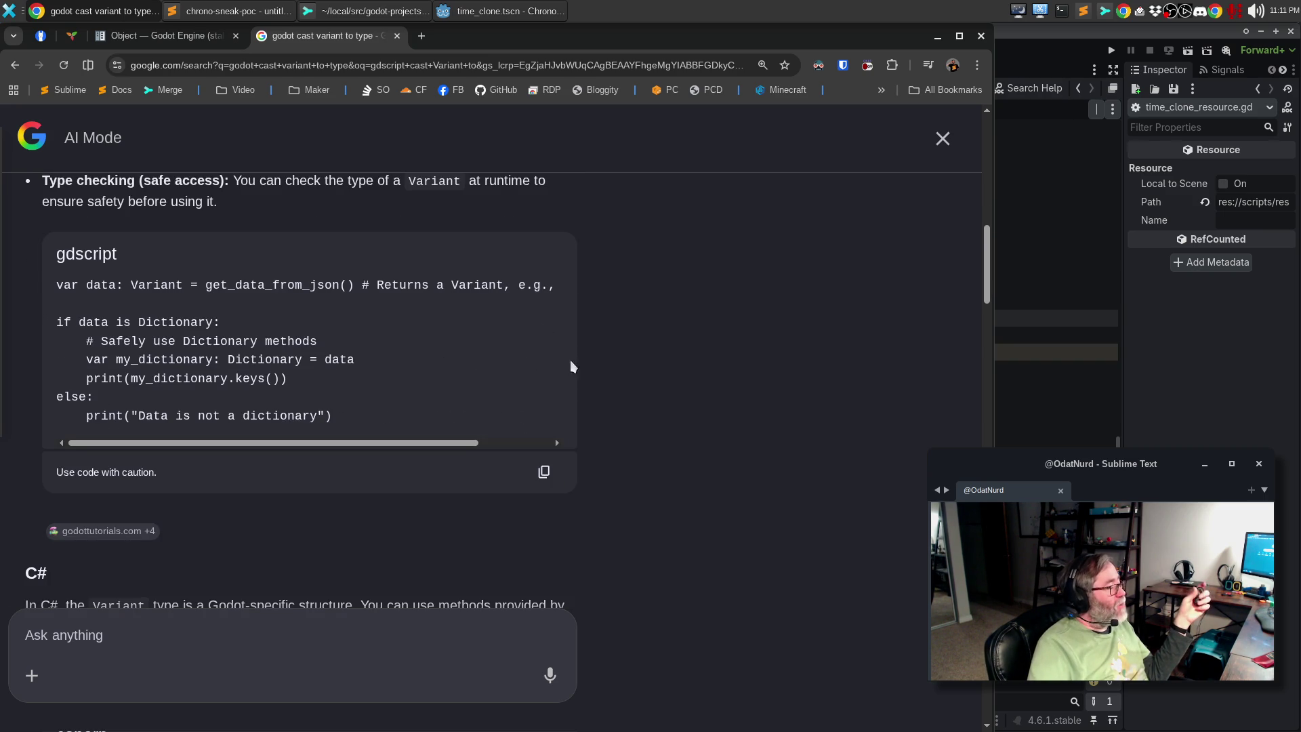
scroll(625, 356, down, 4)
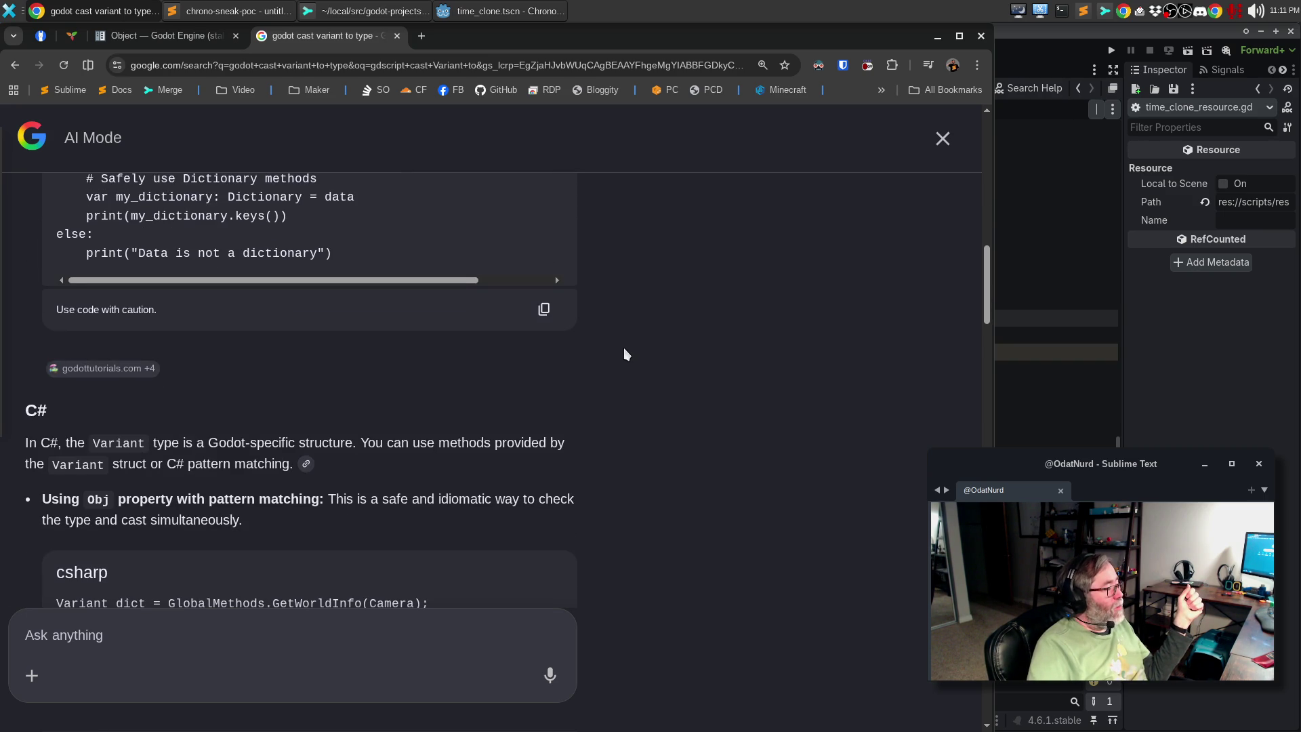
scroll(624, 348, up, 6)
scroll(624, 348, down, 1)
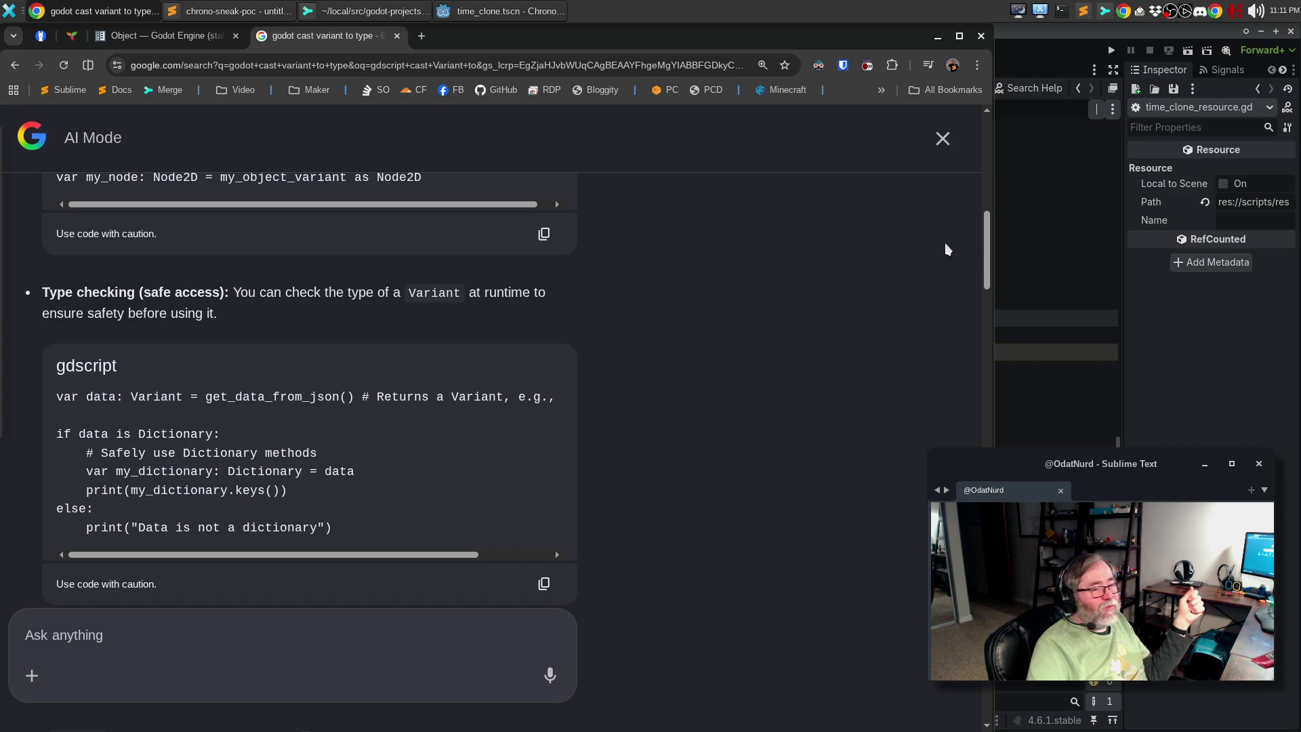
Below the classname declaration, add an untyped test variable assigned get_script(), then open a line for an if
click(1016, 233)
click(510, 273)
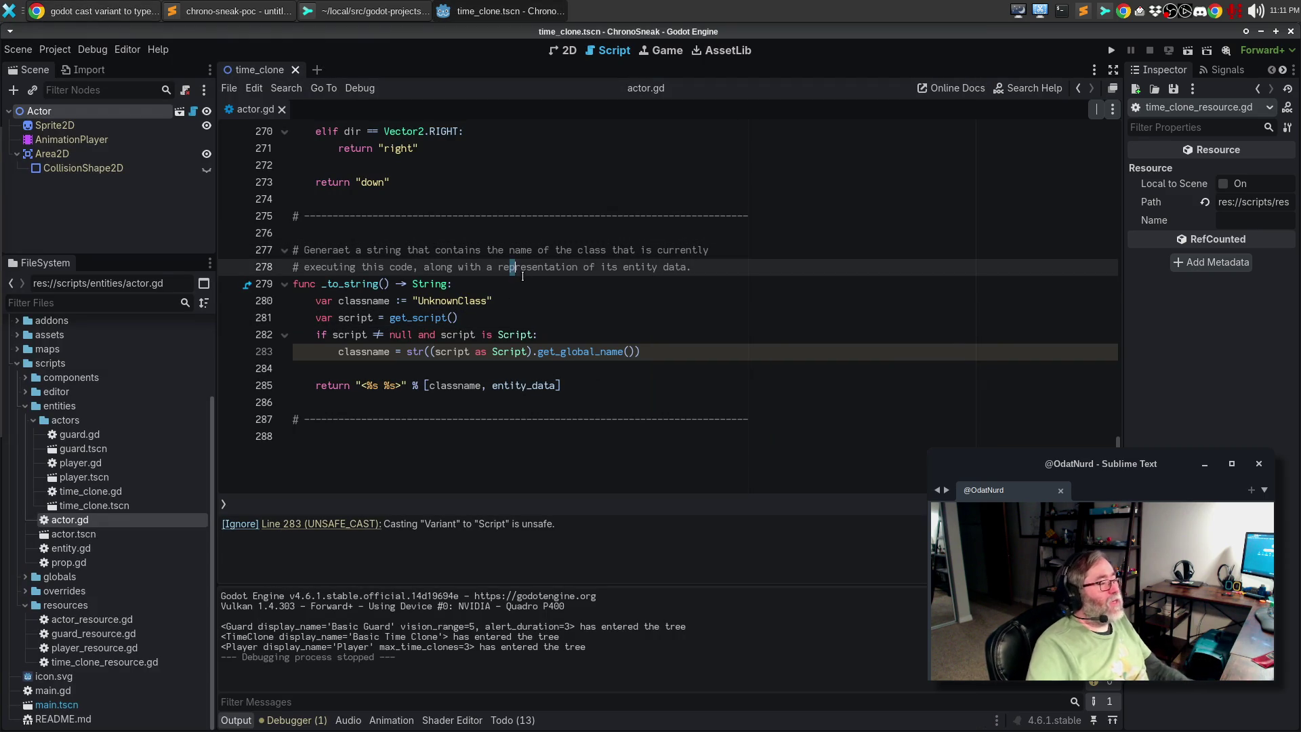
click(526, 285)
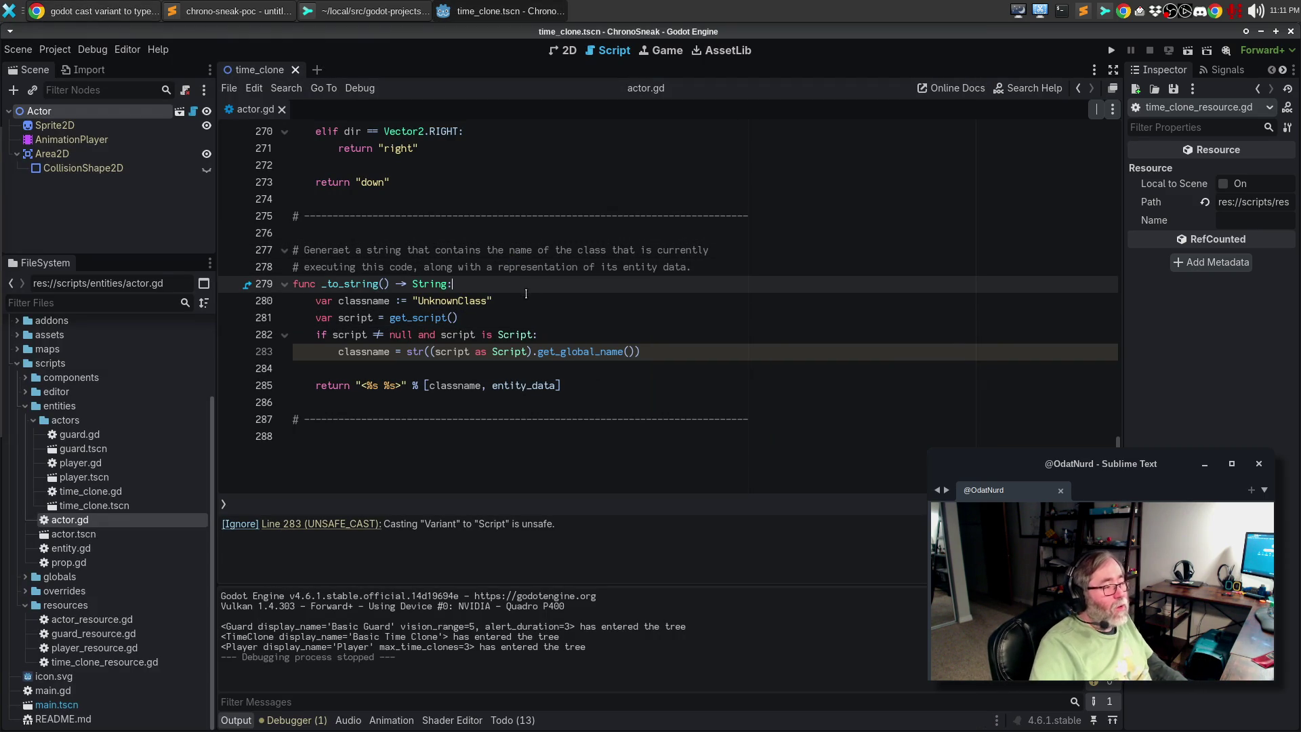
click(526, 294)
key(Return)
key(Return)
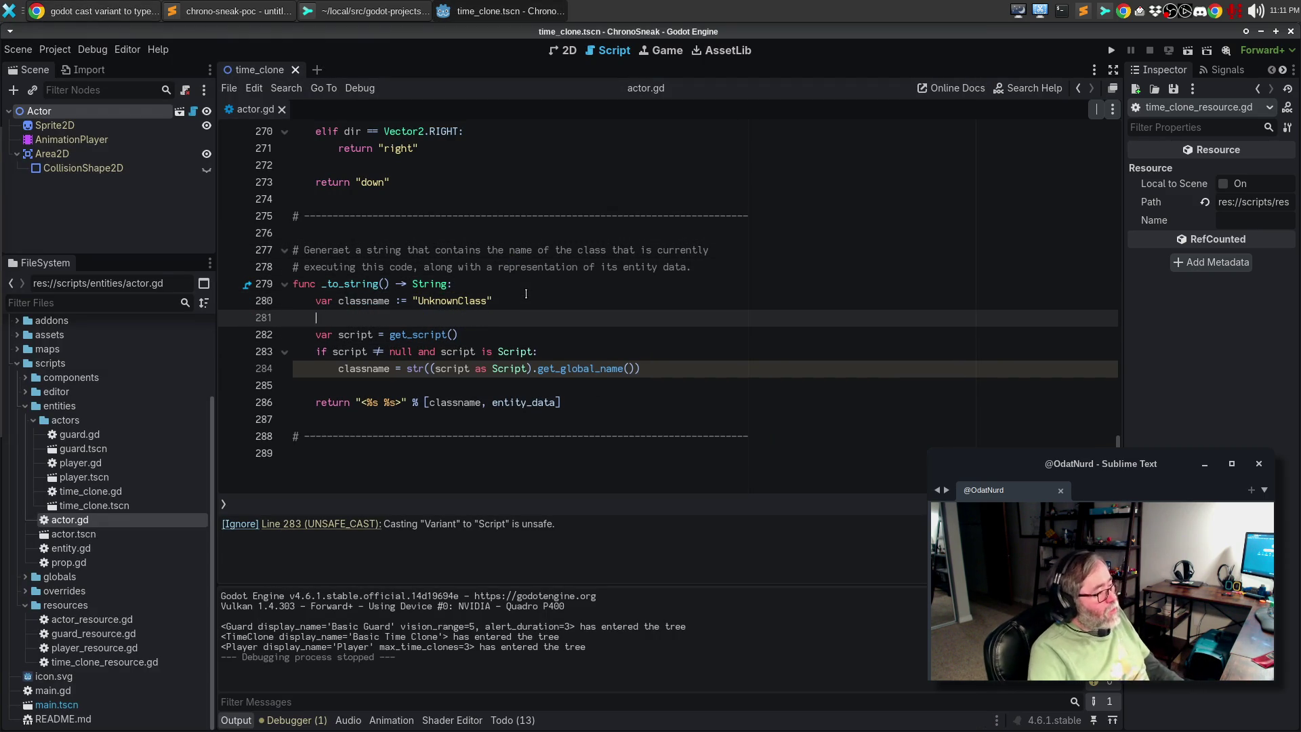
key(Up)
key(Return)
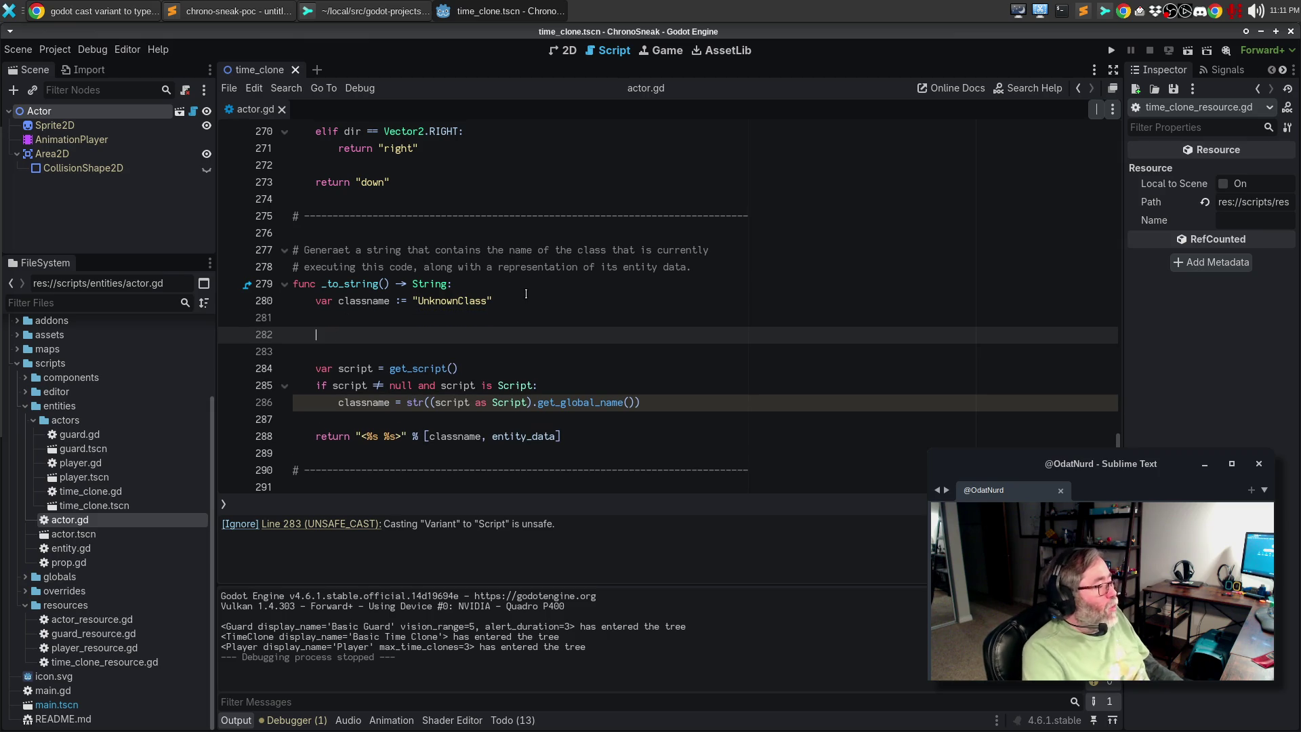
text(var)
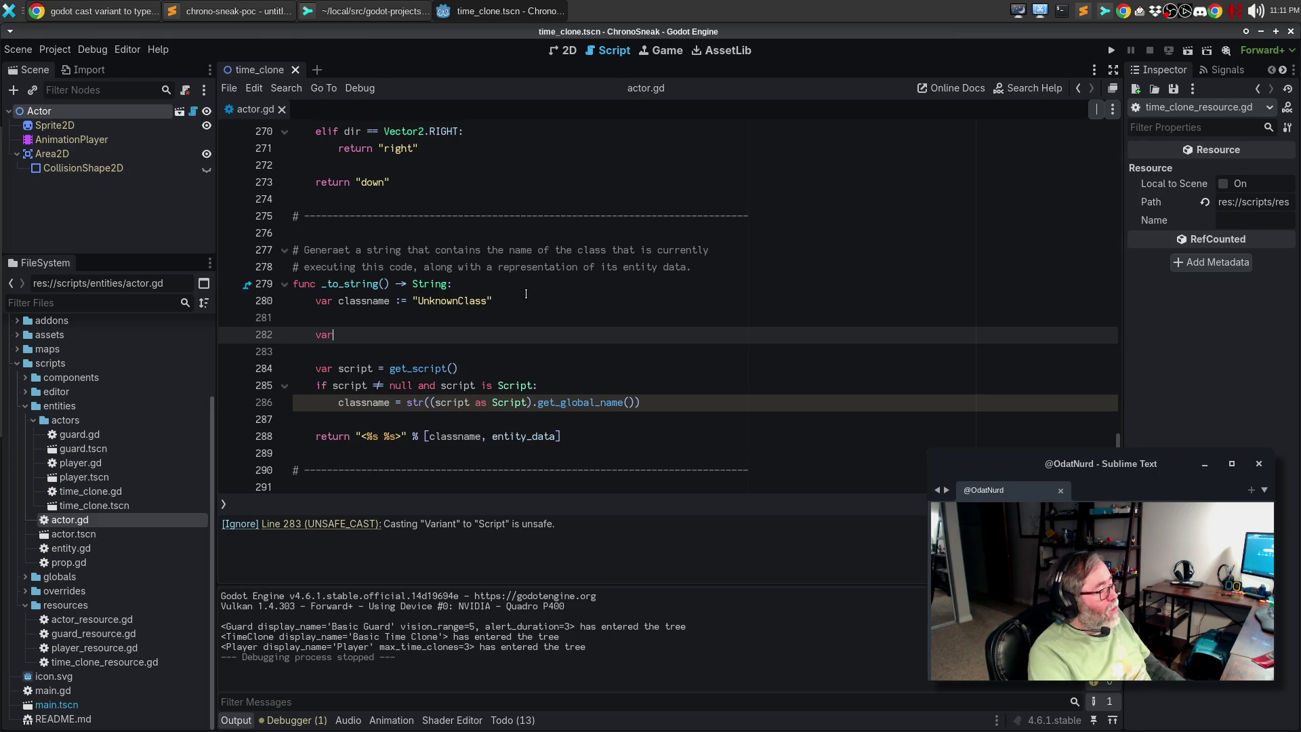
text( fucky)
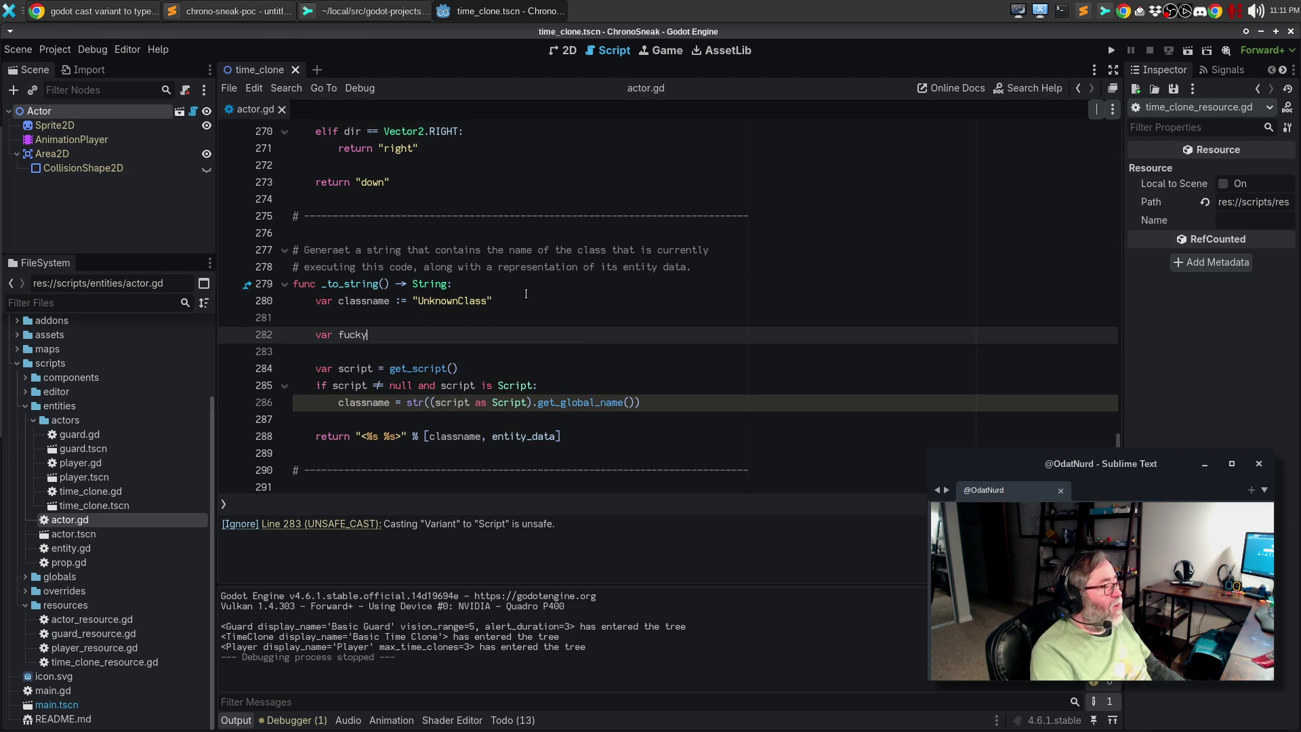
text(ou := get)
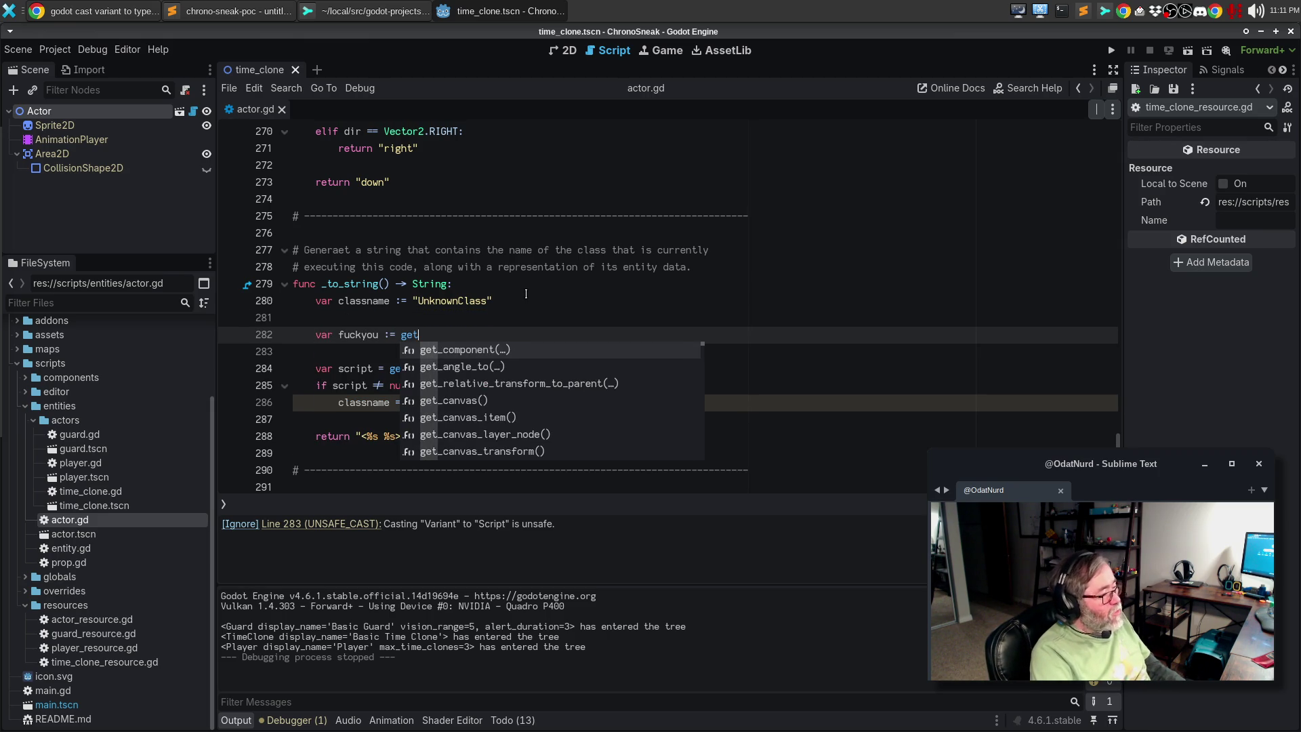
text(_script)
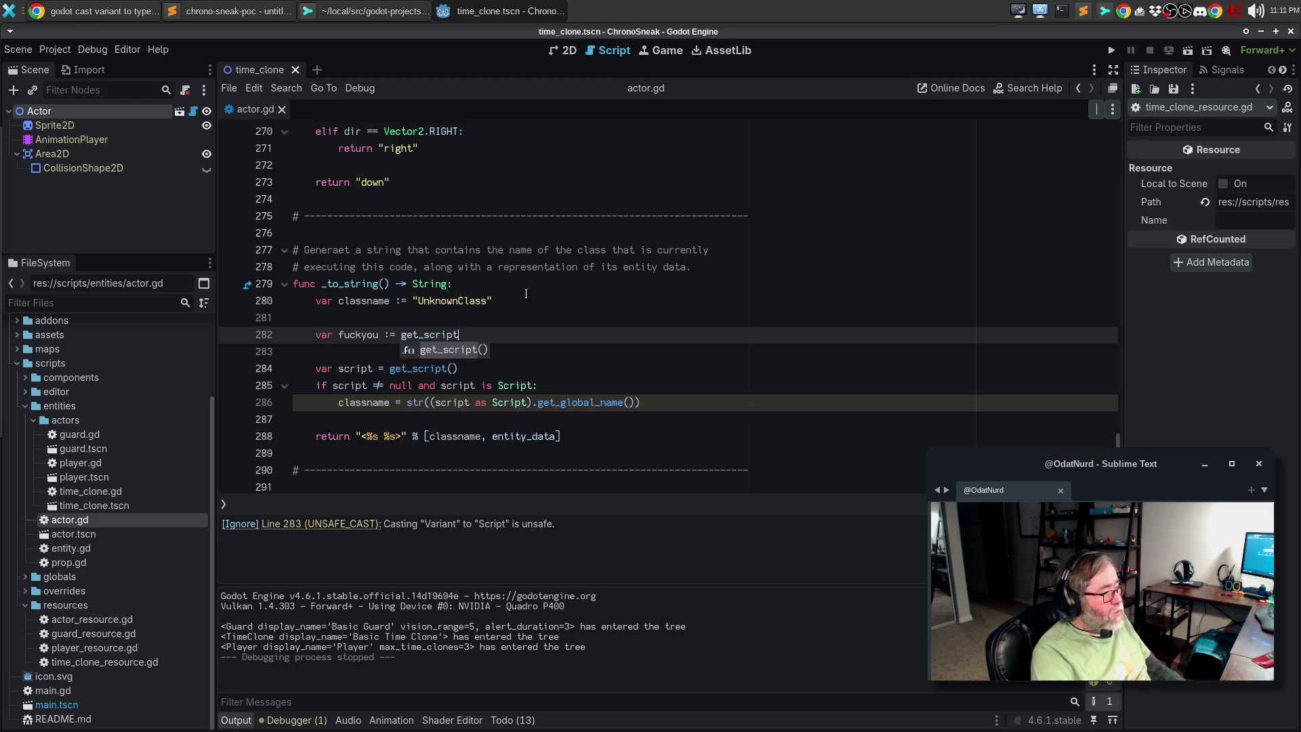
key(Return)
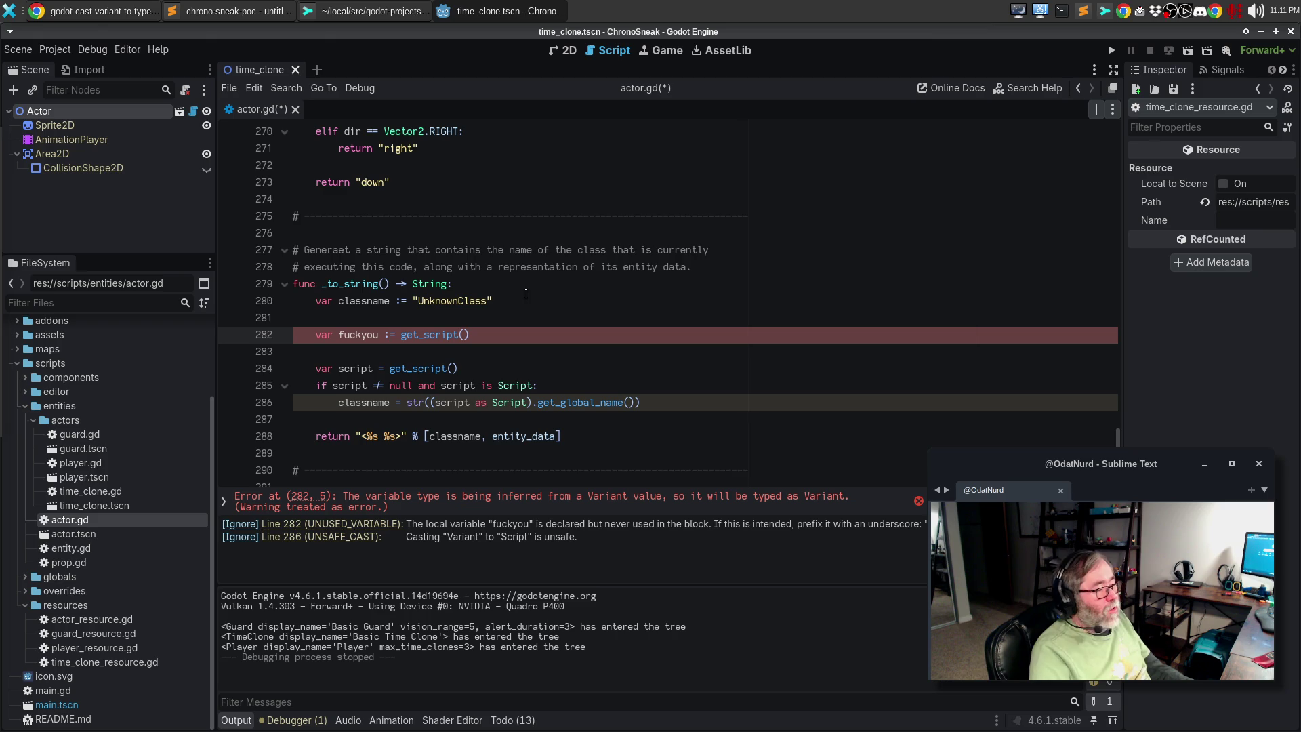
key(BackSpace)
key(End)
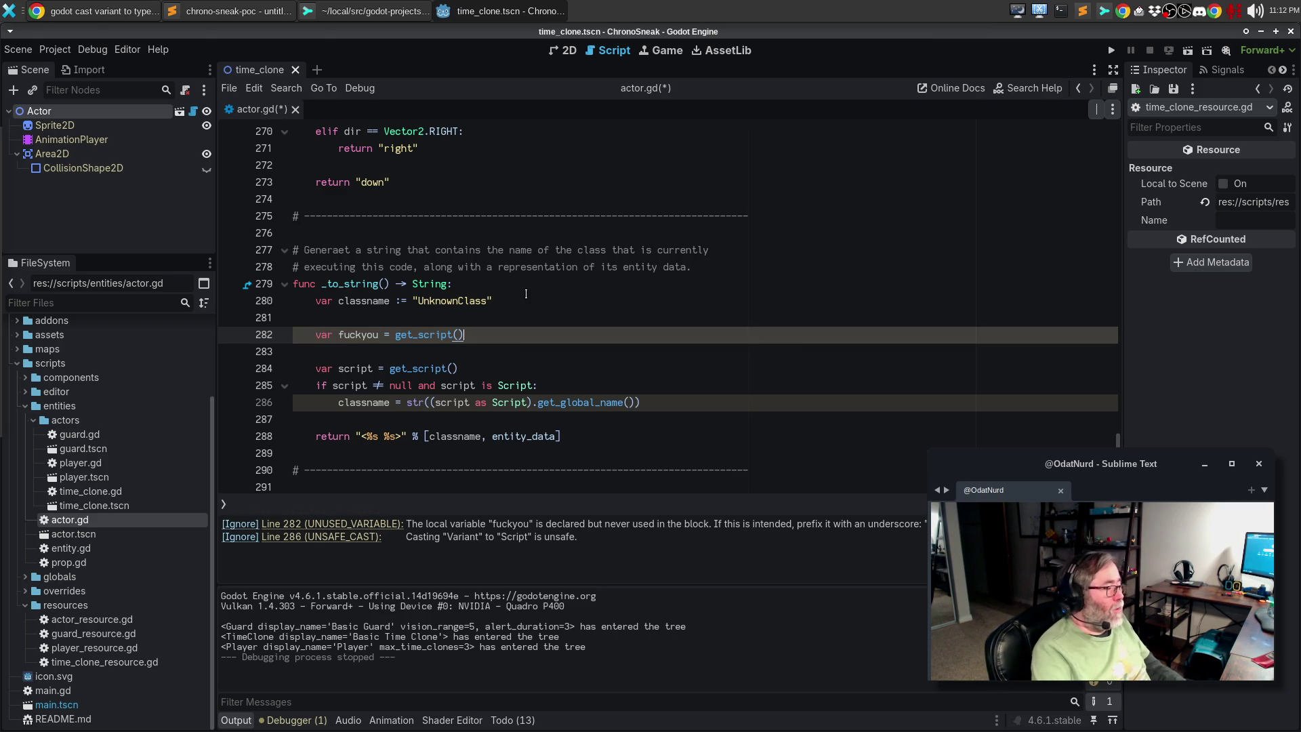
key(Return)
text(if)
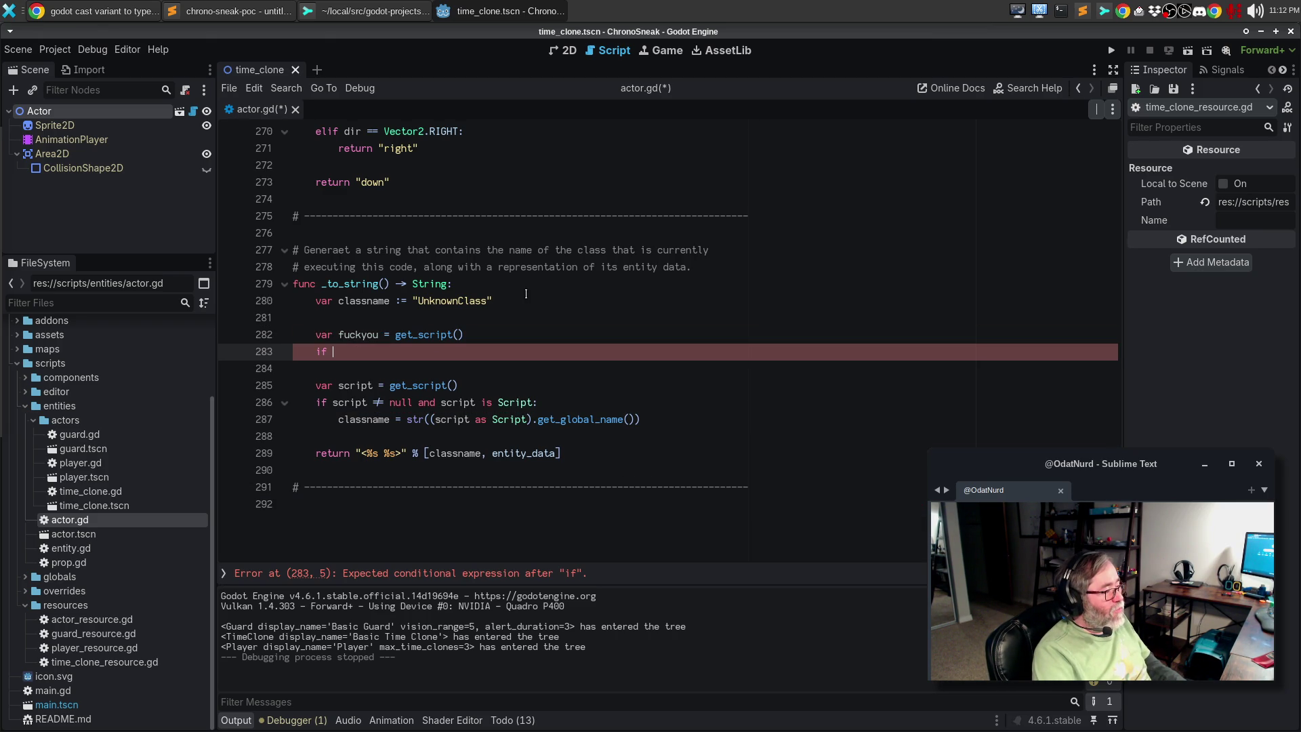
Finish the 'is Script' check and cast the test variable to a Script variable named script
text(fuckyou is S)
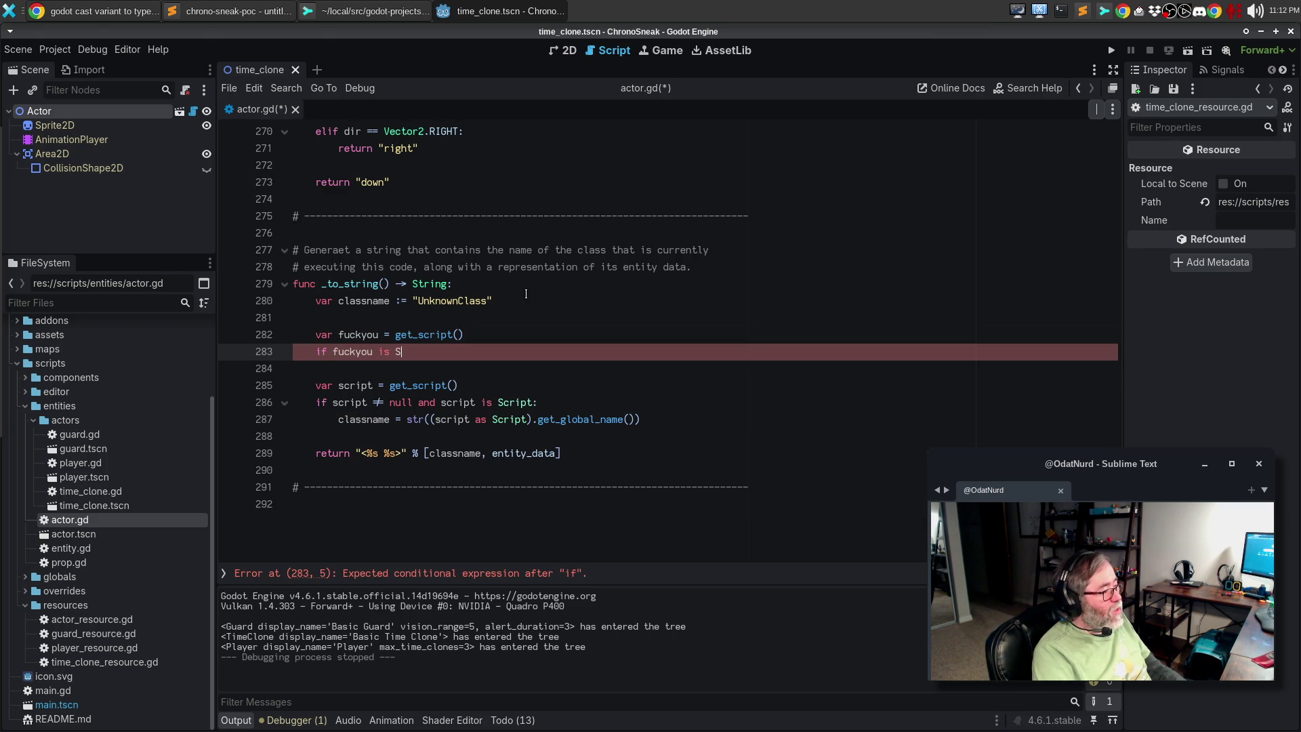
text(cript:)
key(Return)
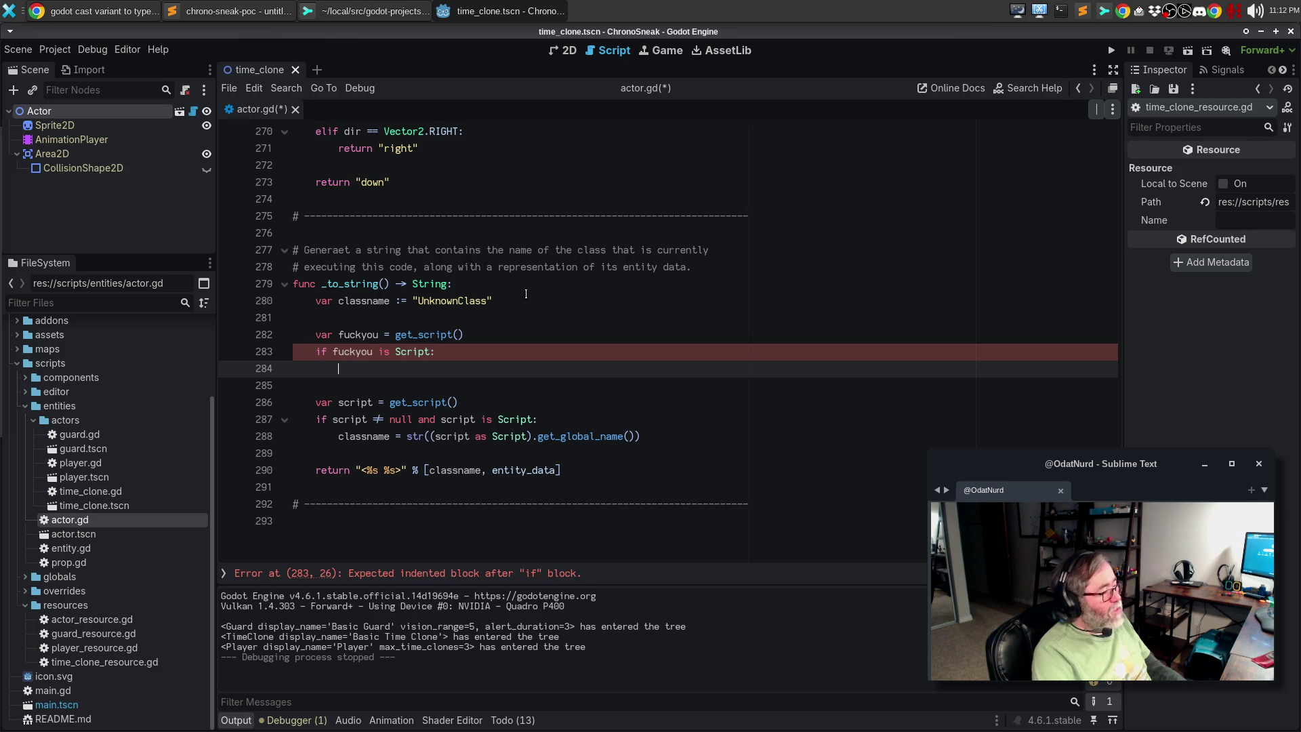
text(var script)
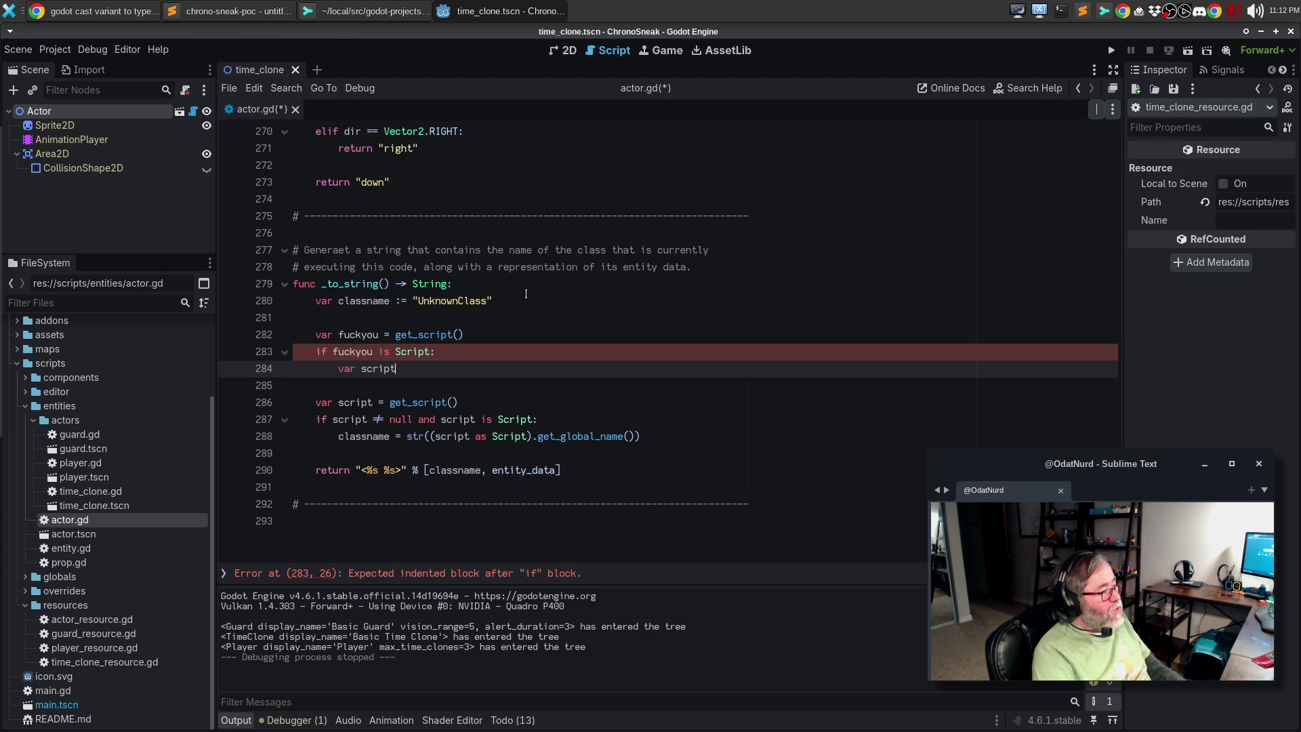
text( : S)
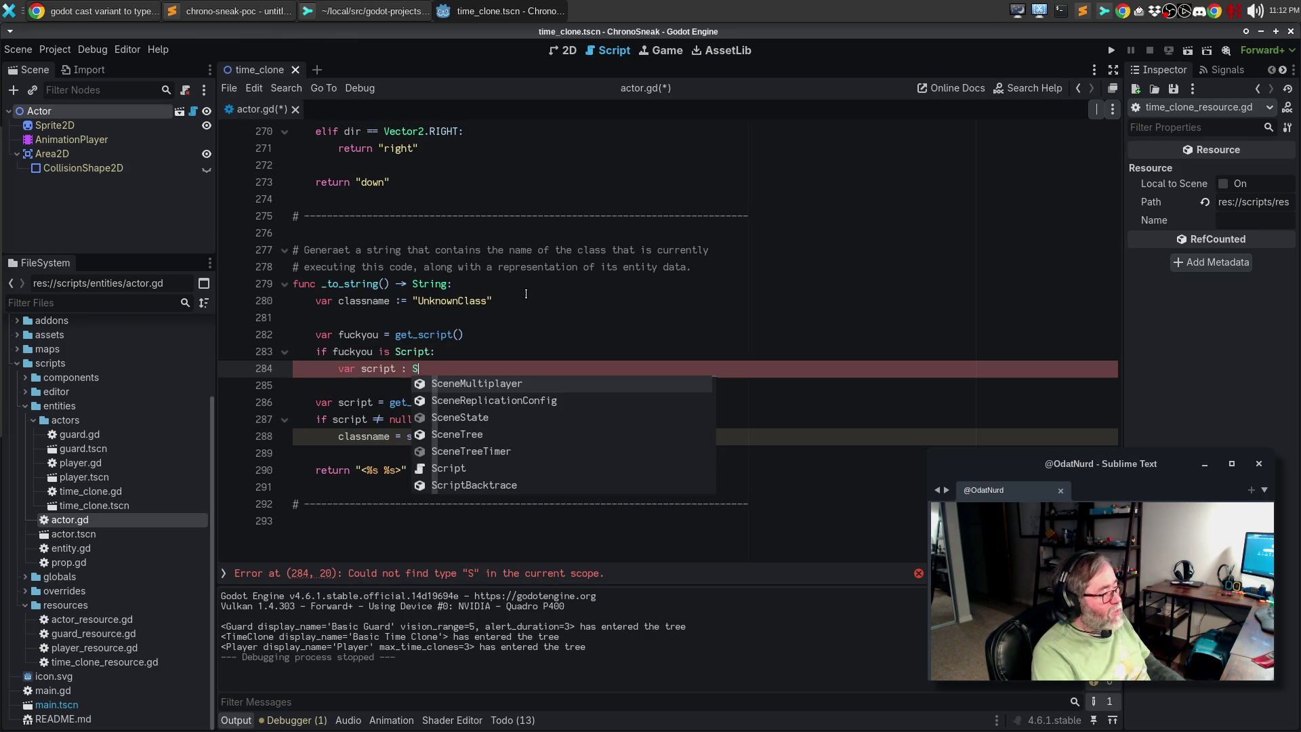
text(cript = )
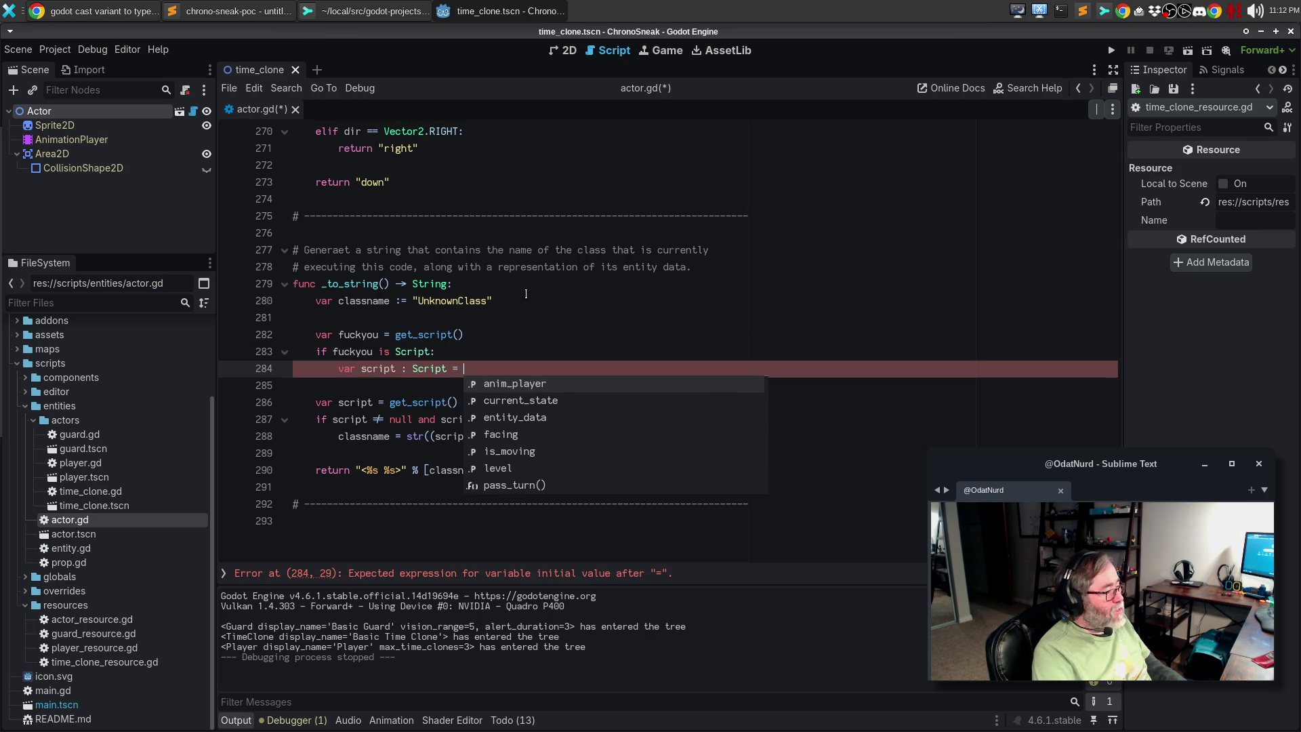
text(fuckyou as S)
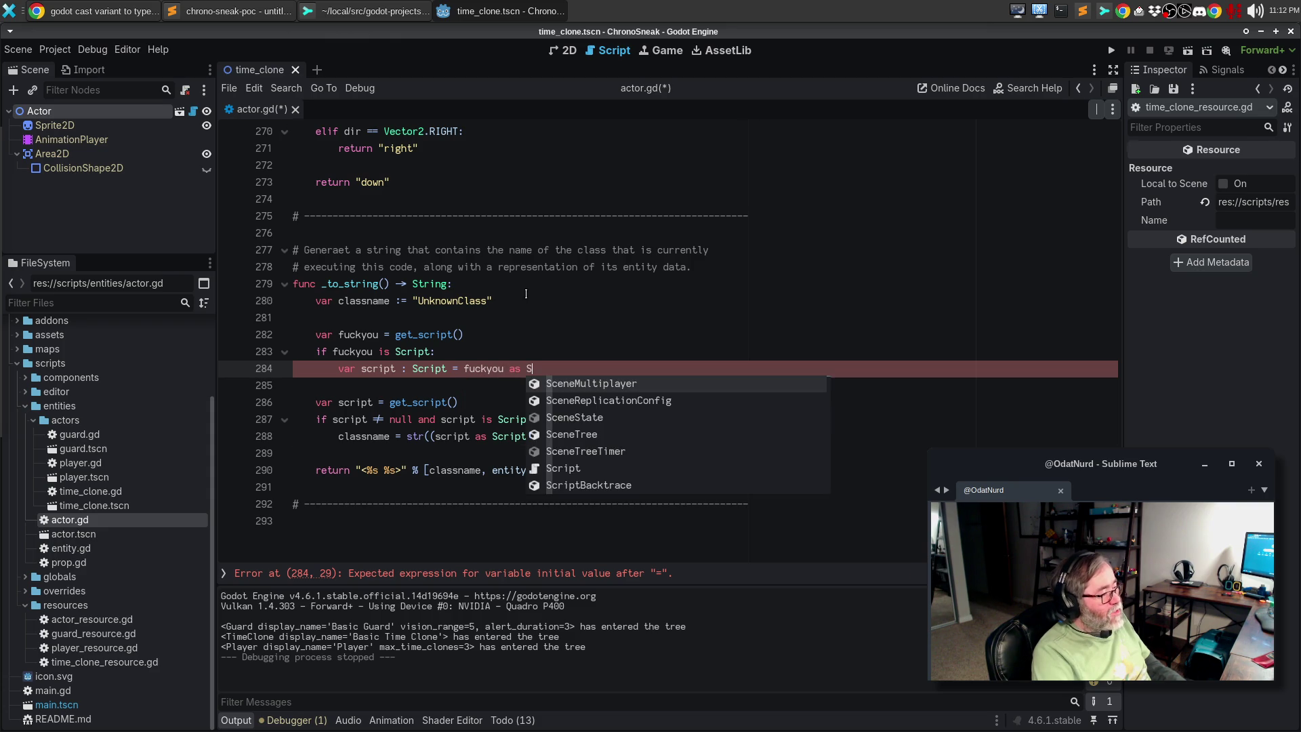
text(cript)
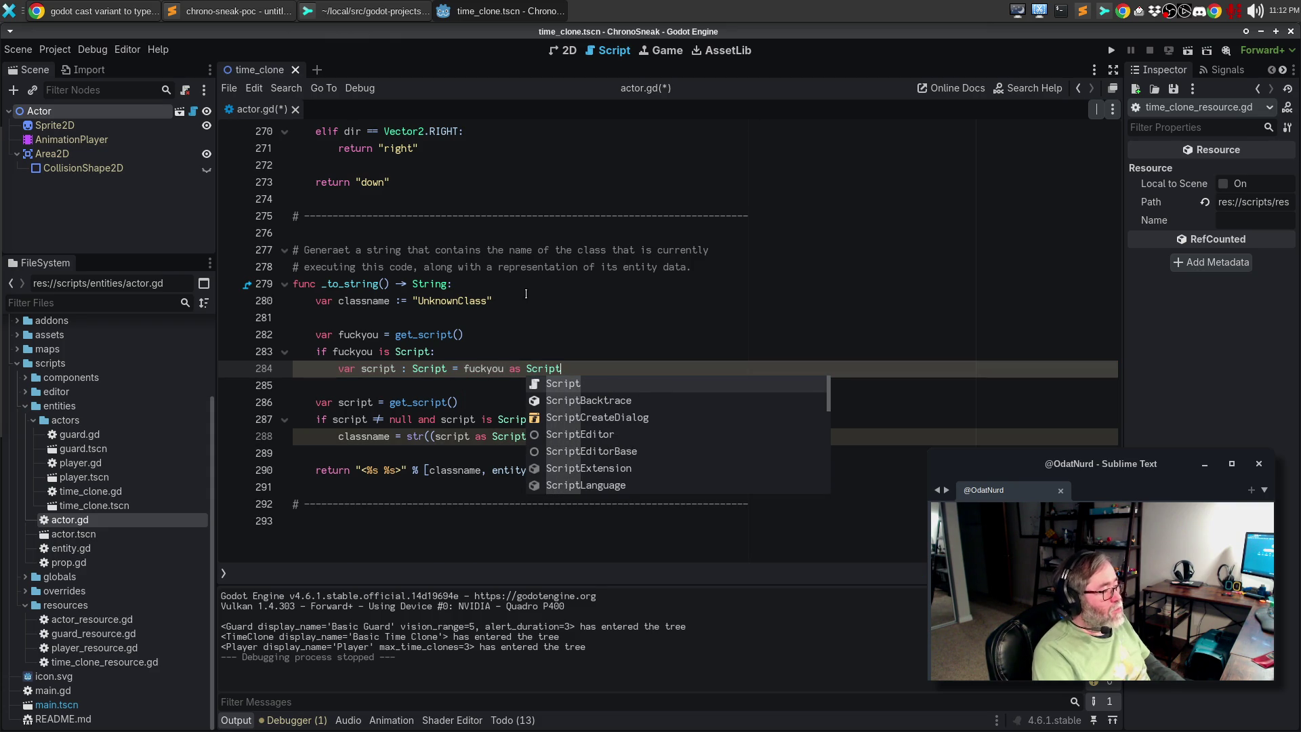
key(Escape)
key(Down)
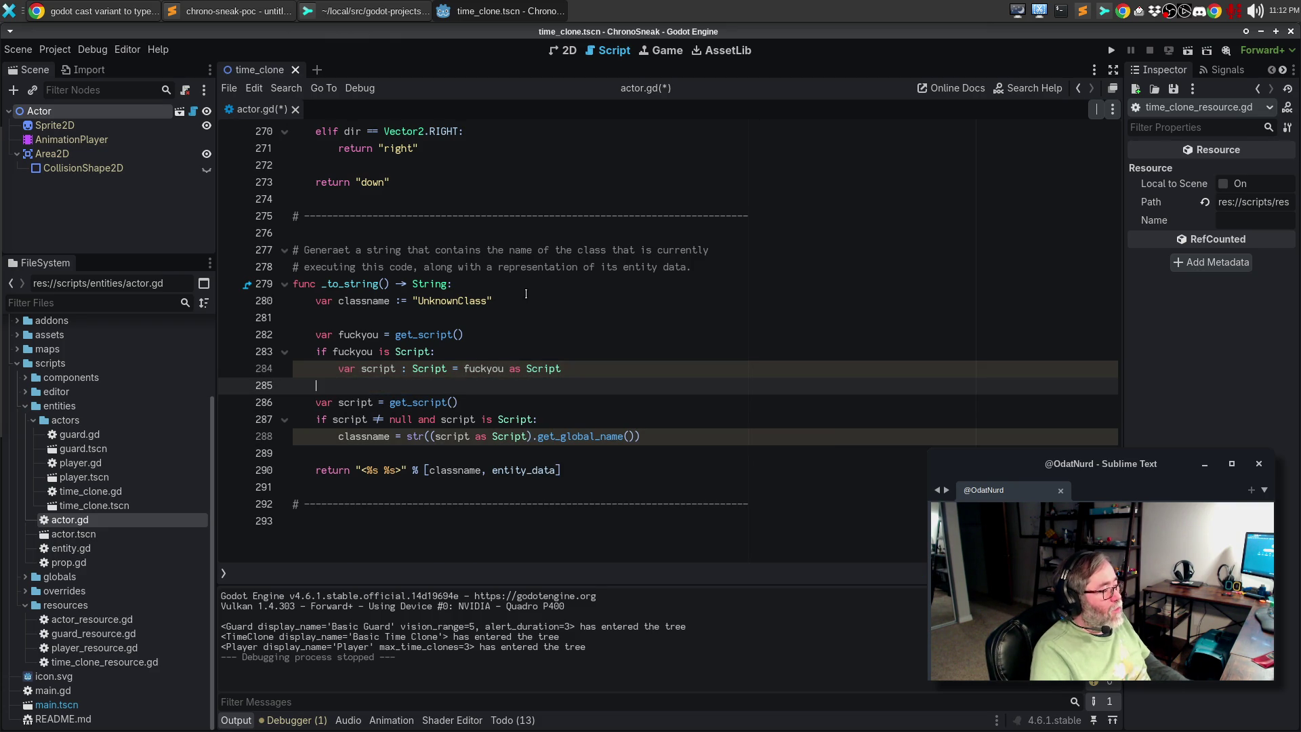
key(Tab)
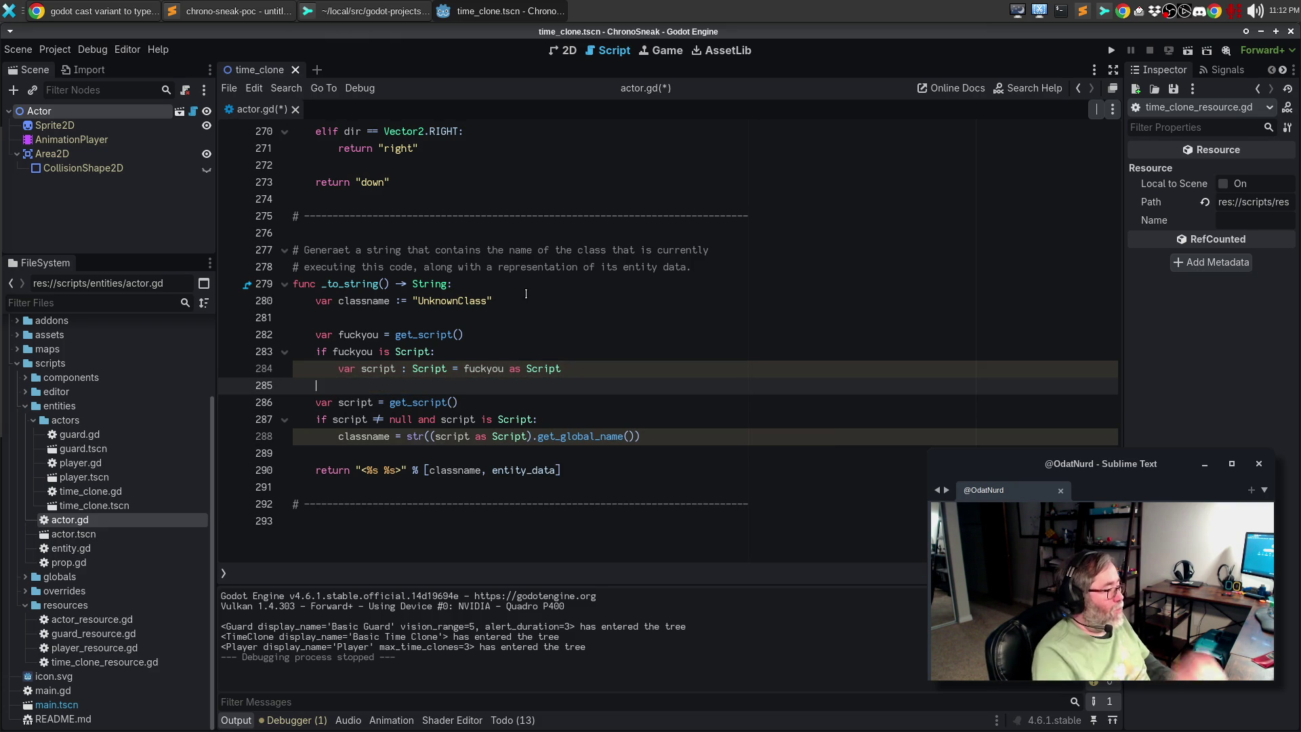
Add 'if script != null:' whose body sets classname from script.get_global_name()
text(if )
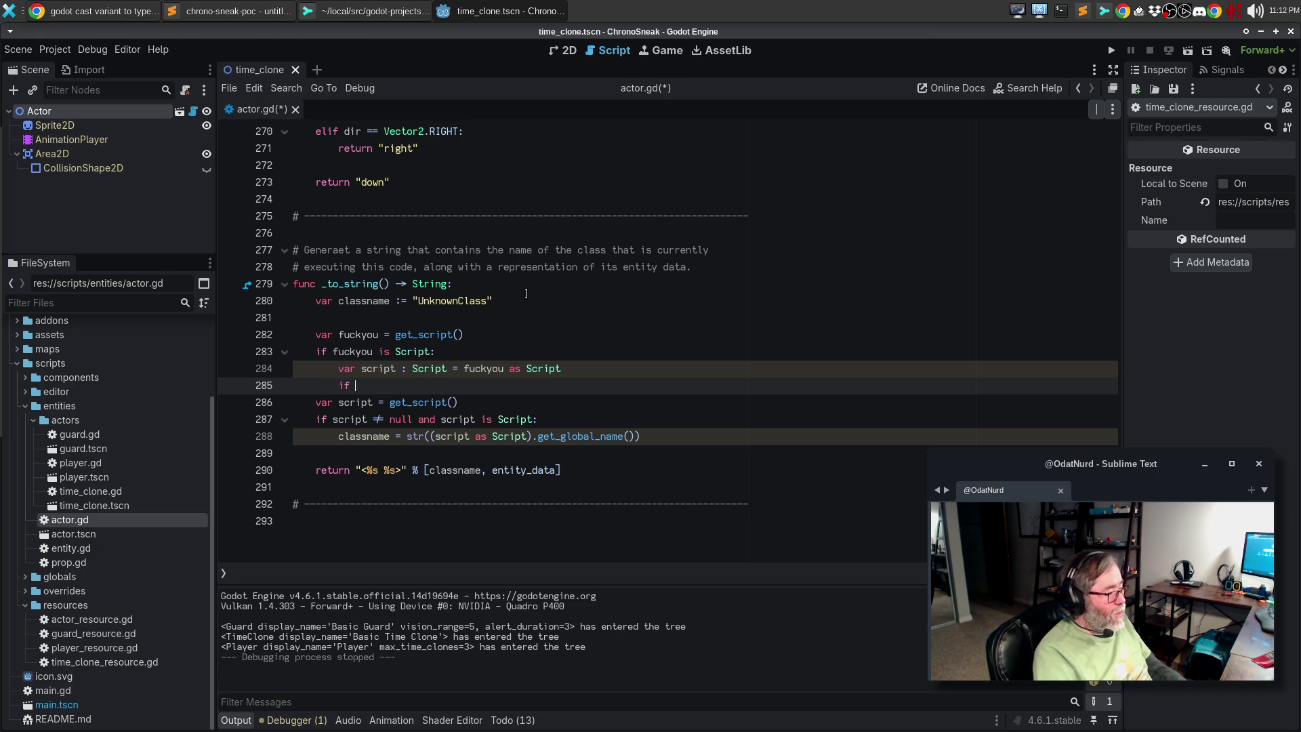
text(script != null and scr)
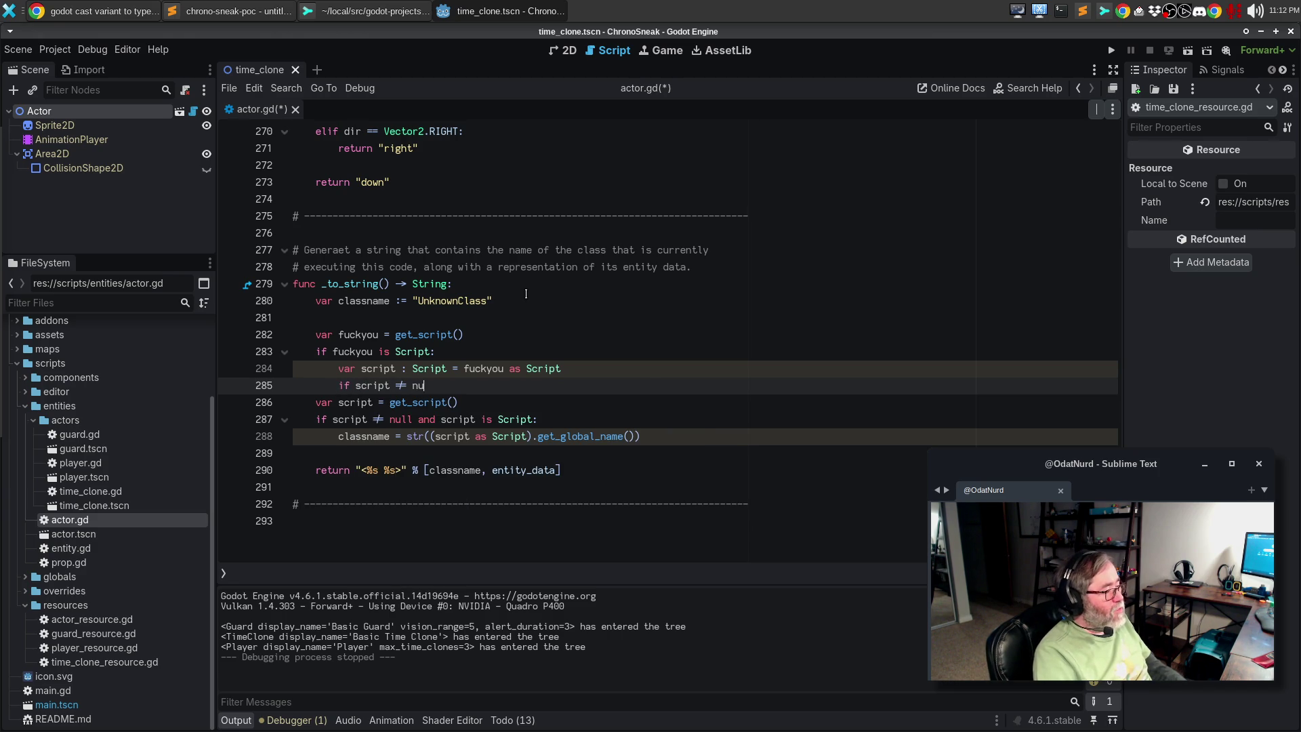
key(BackSpace)
key(BackSpace)
key(BackSpace)
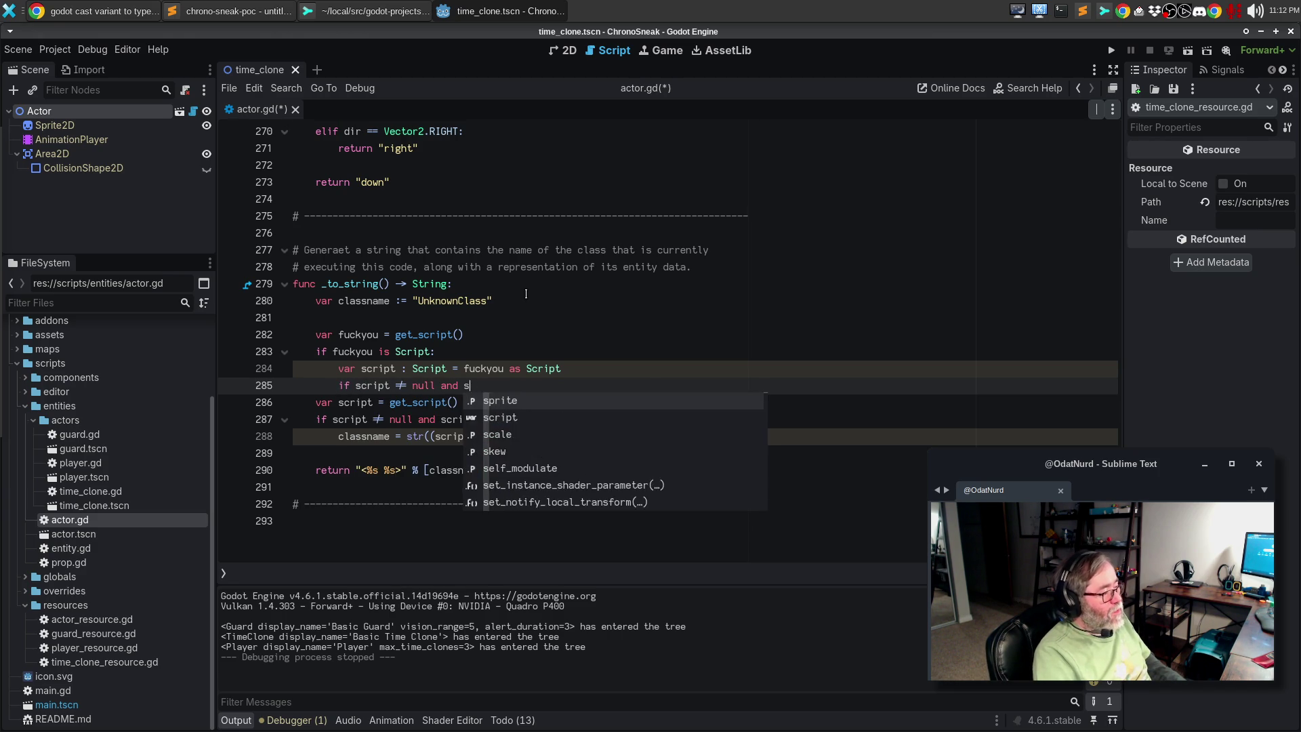
text(:)
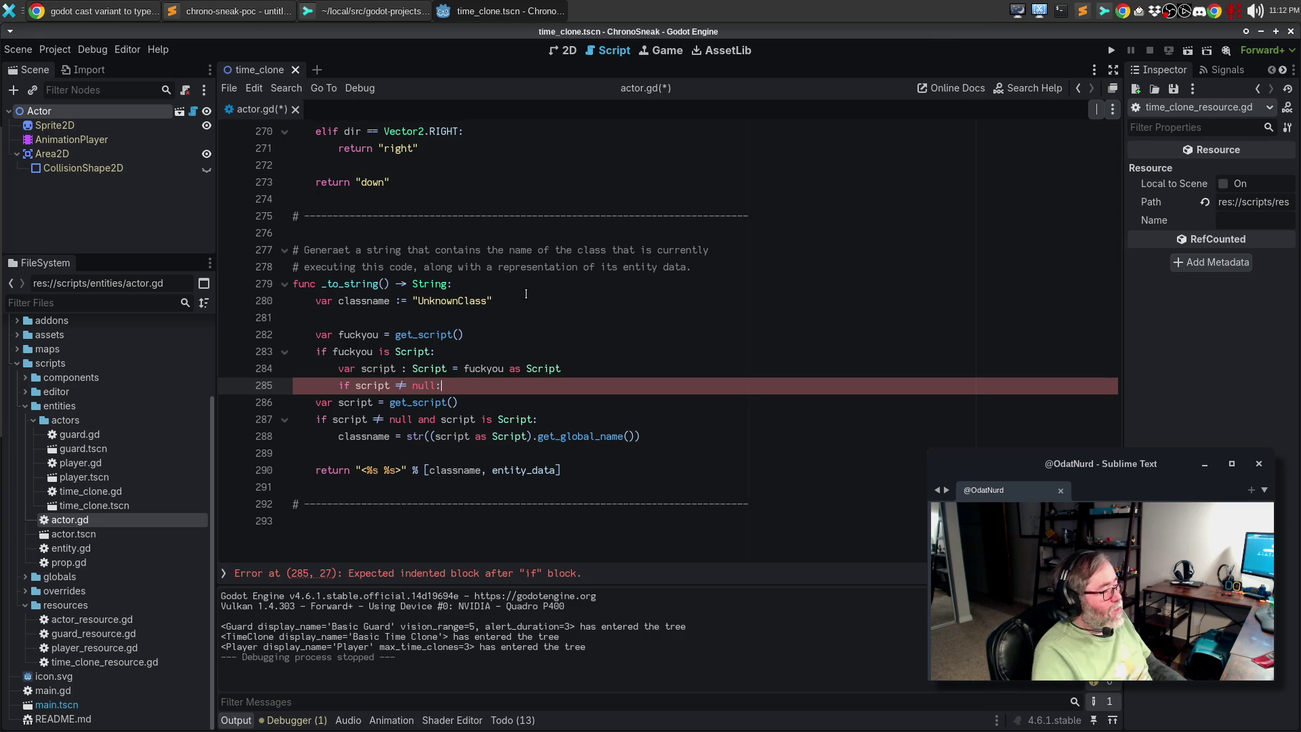
key(Return)
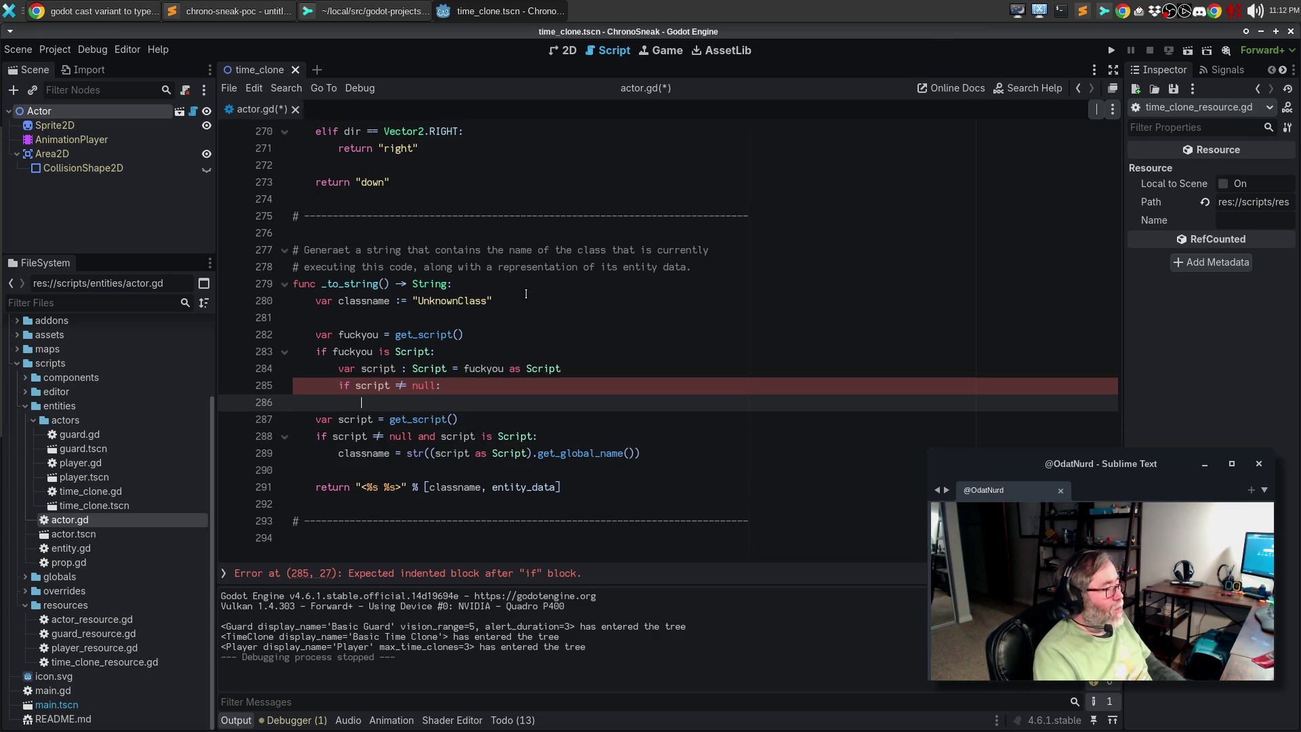
text(classname - )
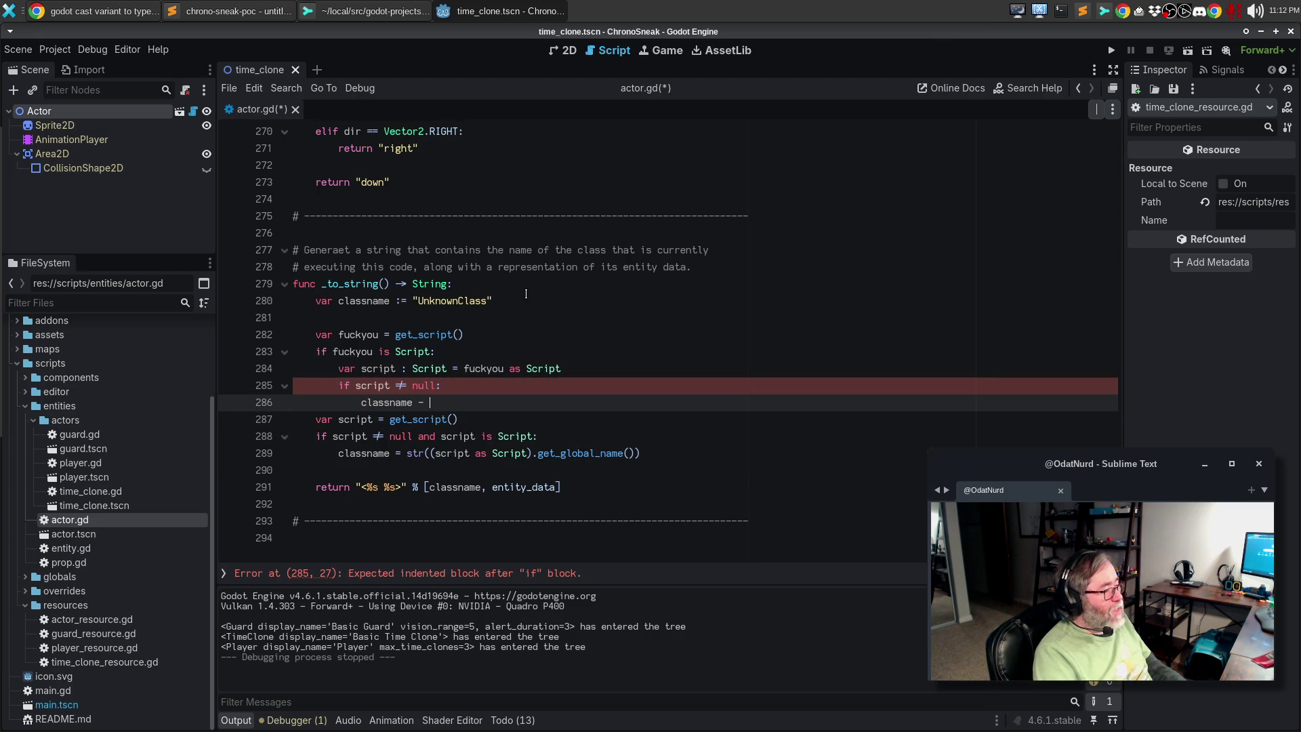
text(script.ge)
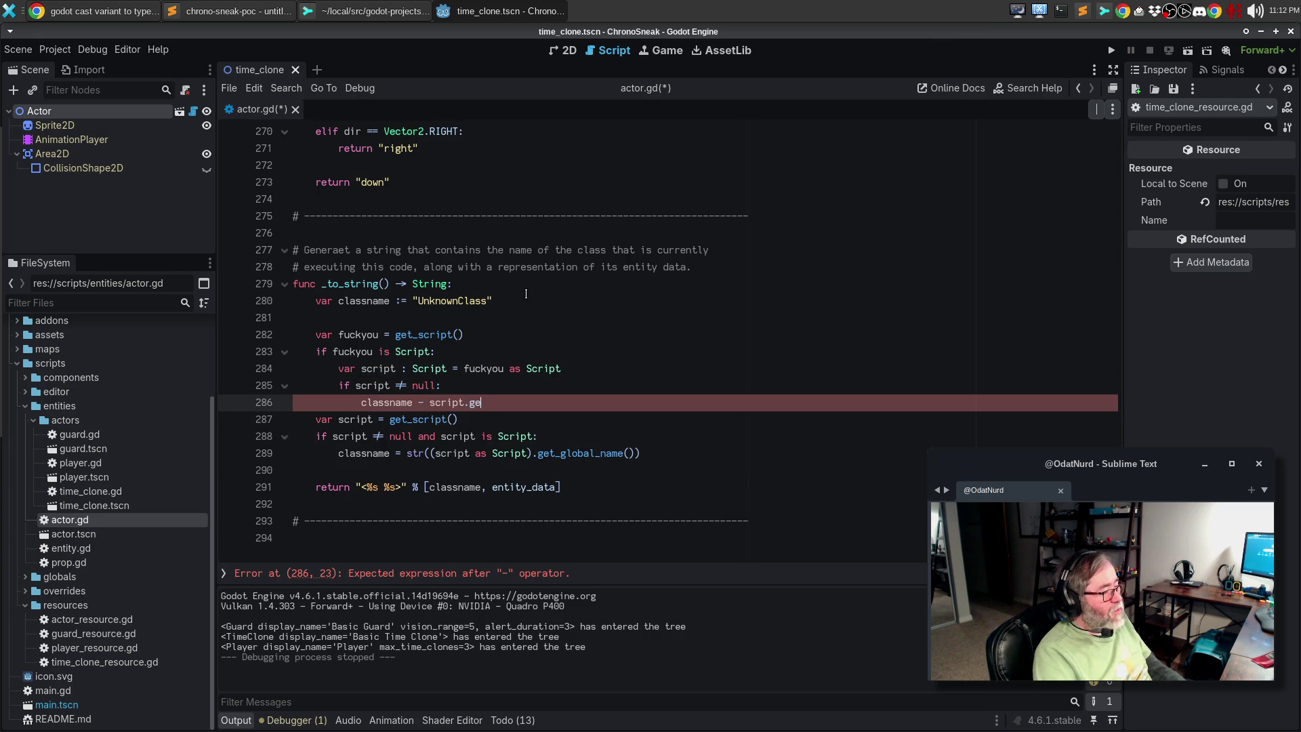
text(t_global_name)
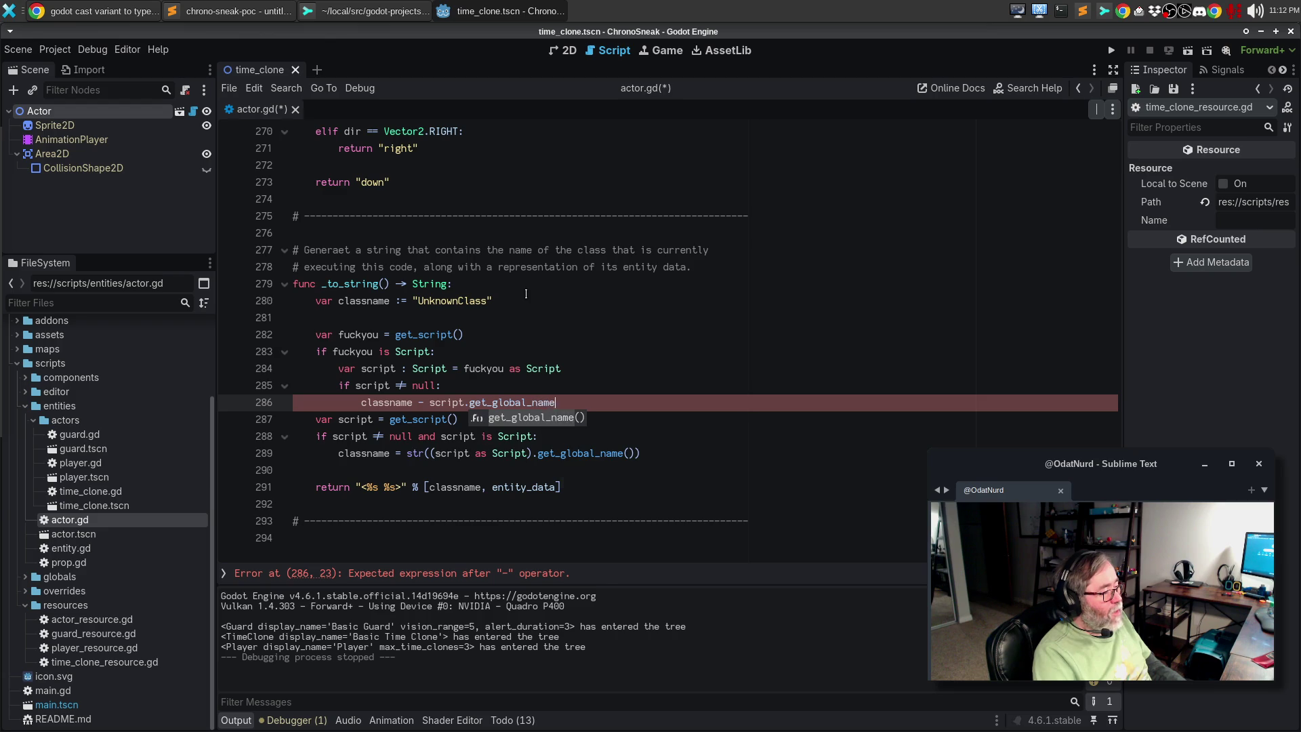
key(Return)
key(Down)
Delete the old get_script block and fix the classname line to use '='
key(Home)
key(shift+Down)
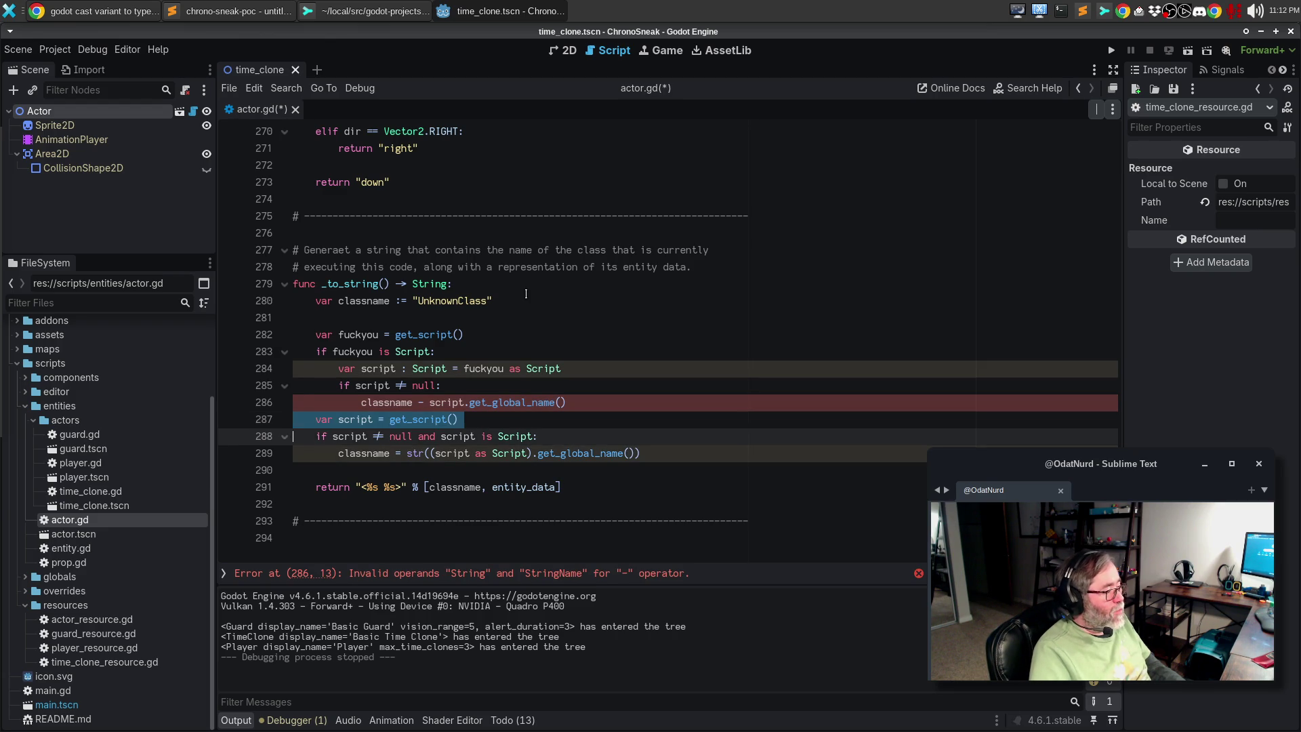
key(shift+Down)
key(shift+Down)
key(Delete)
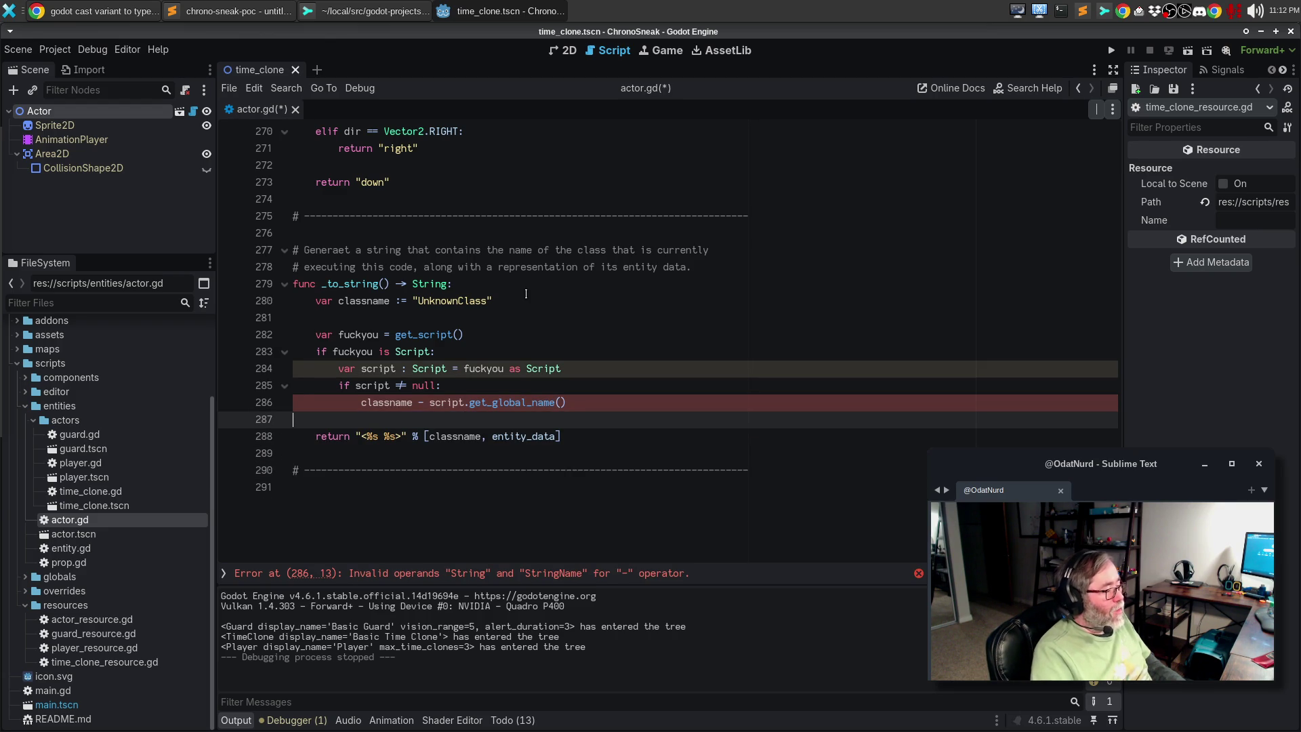
click(423, 403)
text(=)
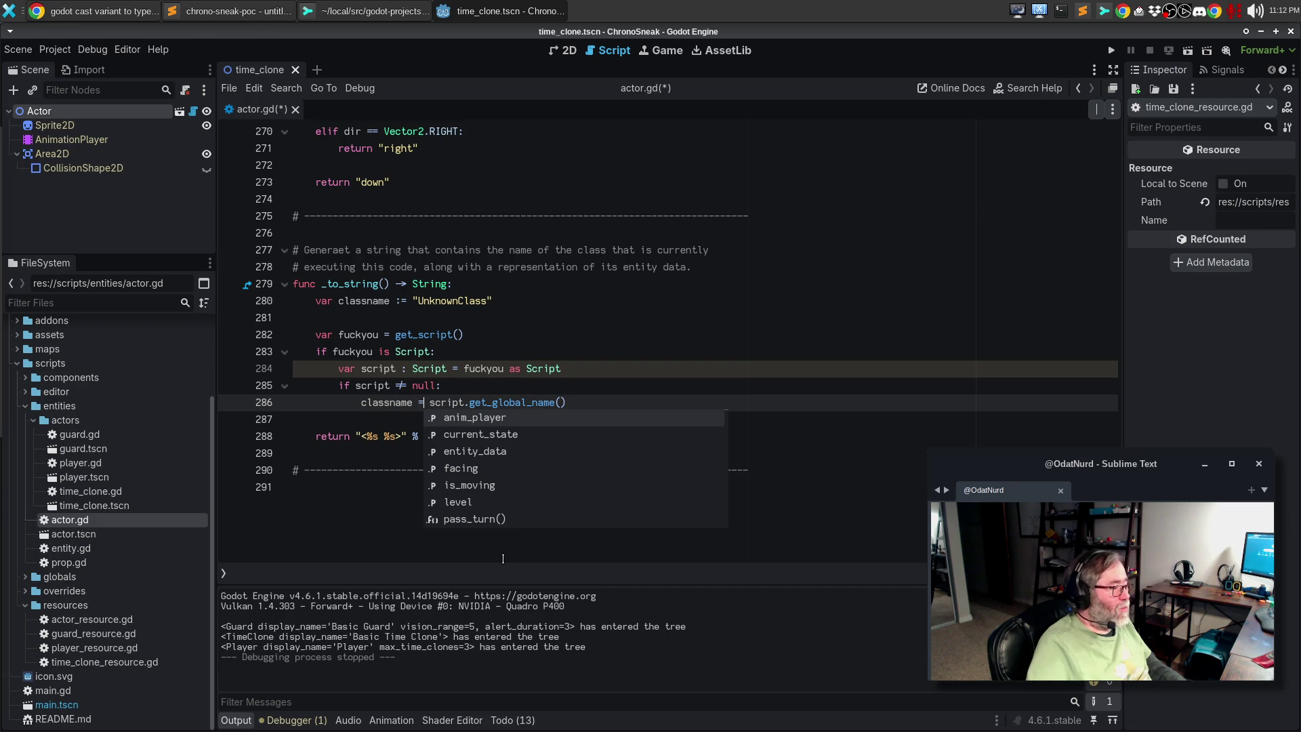
drag(366, 436, 364, 424)
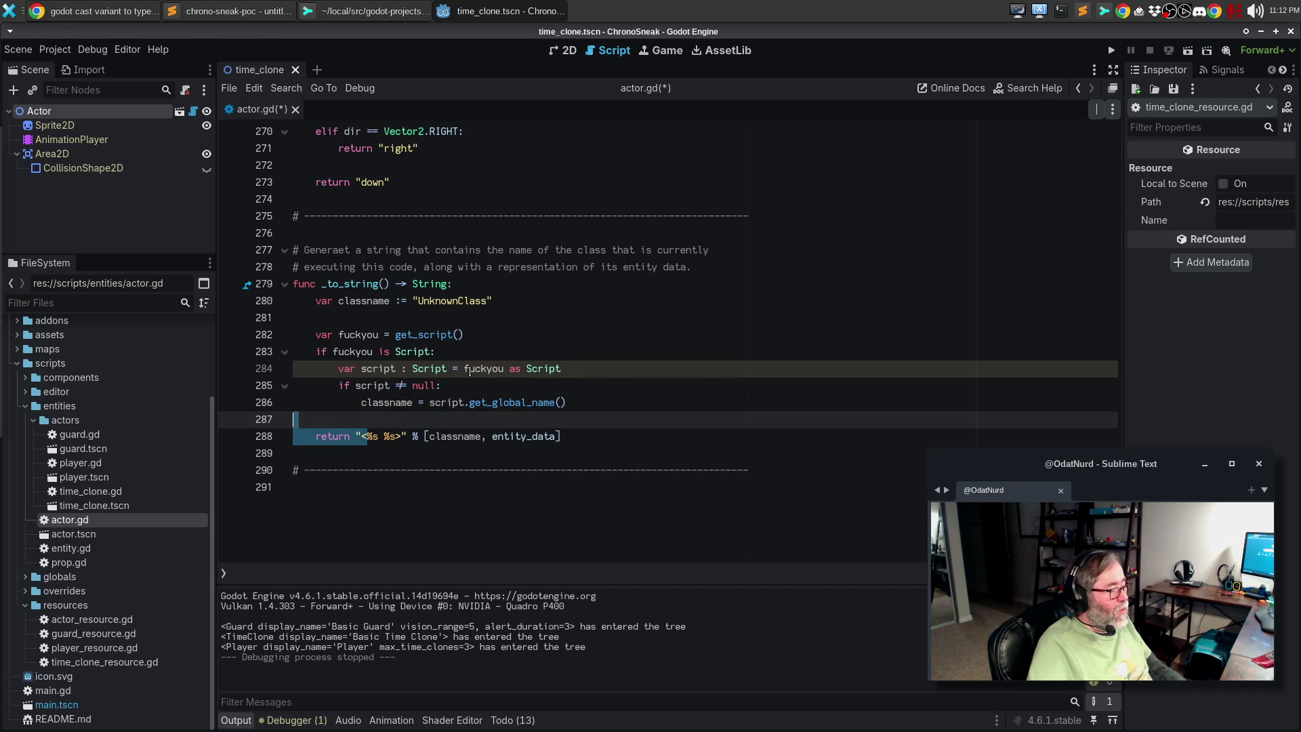
After checking the Google AI answer, remove the 'as Script' cast from line 284
mouse_move(470, 372)
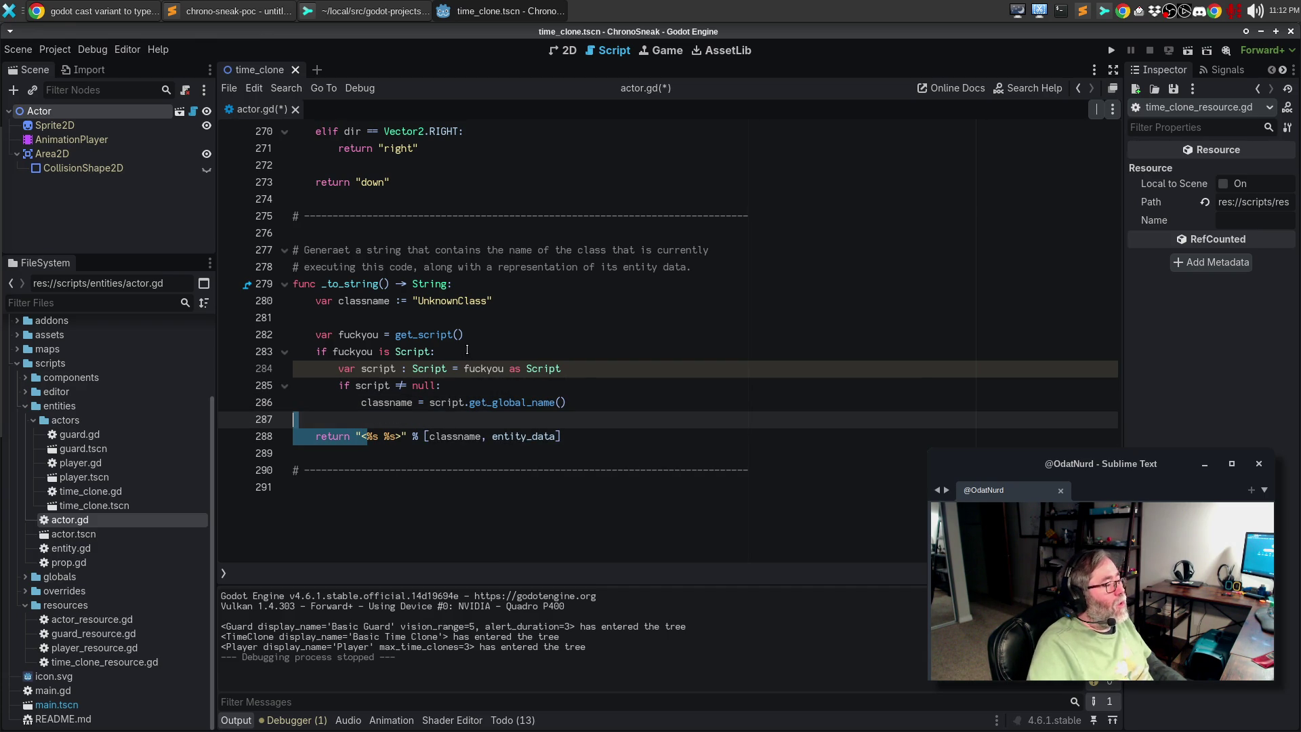
click(141, 11)
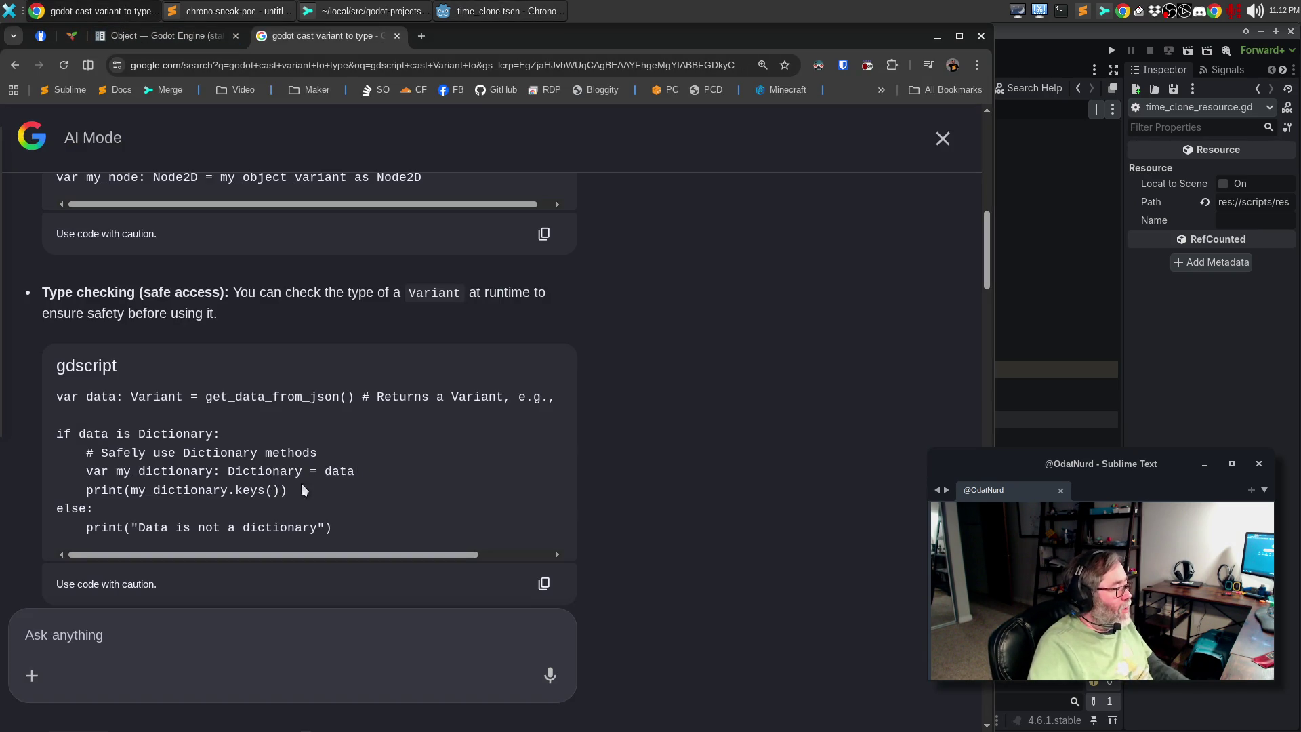
key(alt+Tab)
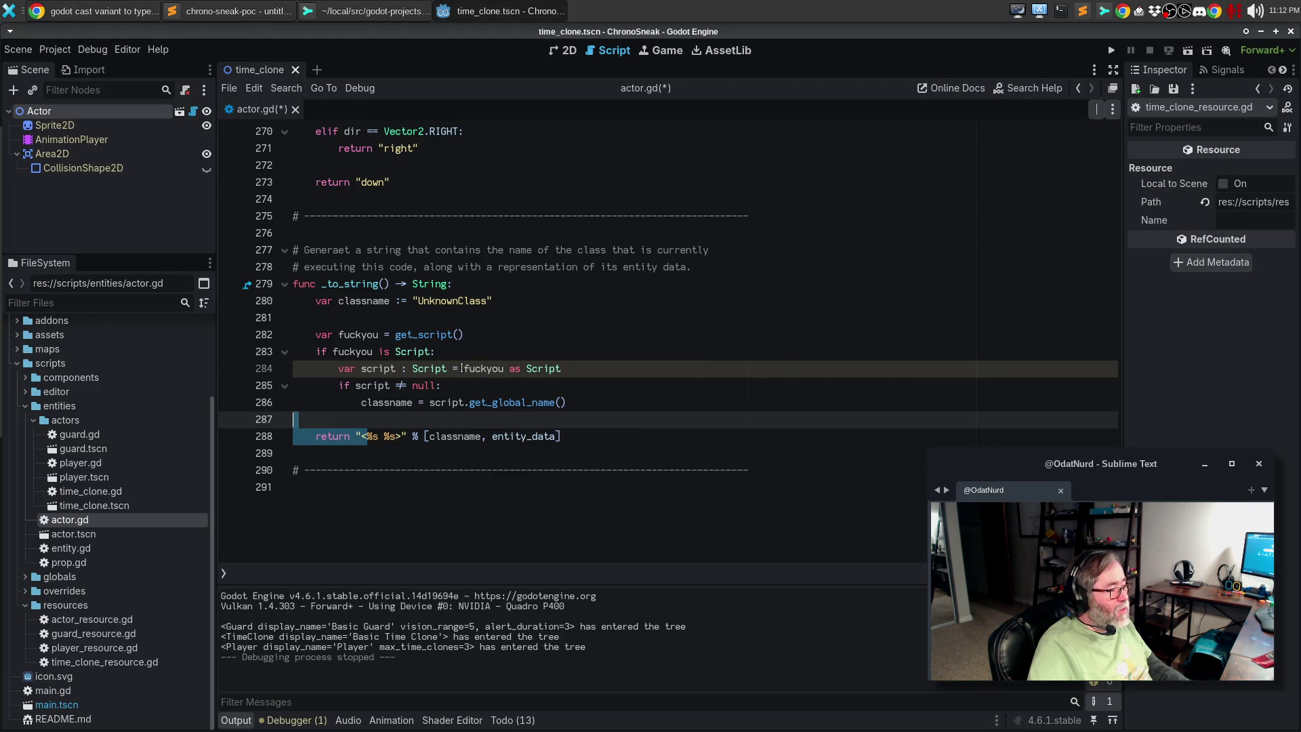
drag(464, 368, 562, 367)
click(511, 369)
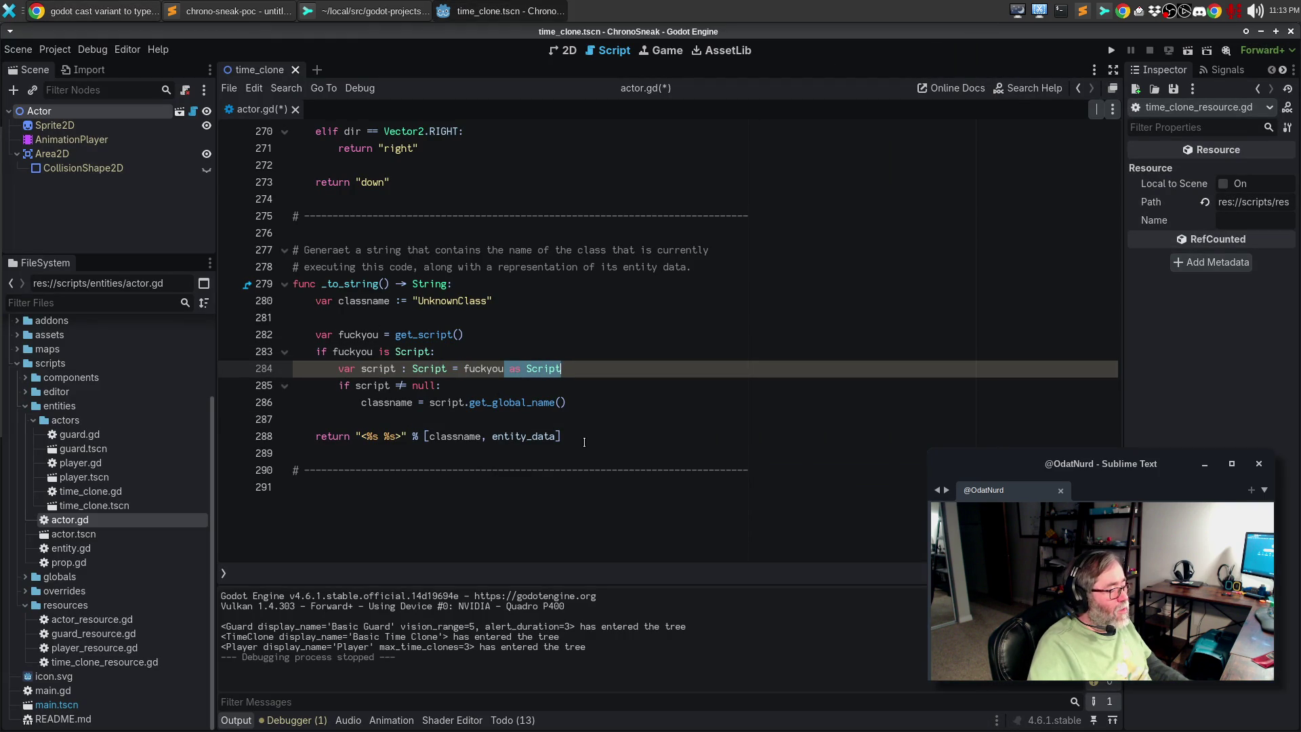
key(BackSpace)
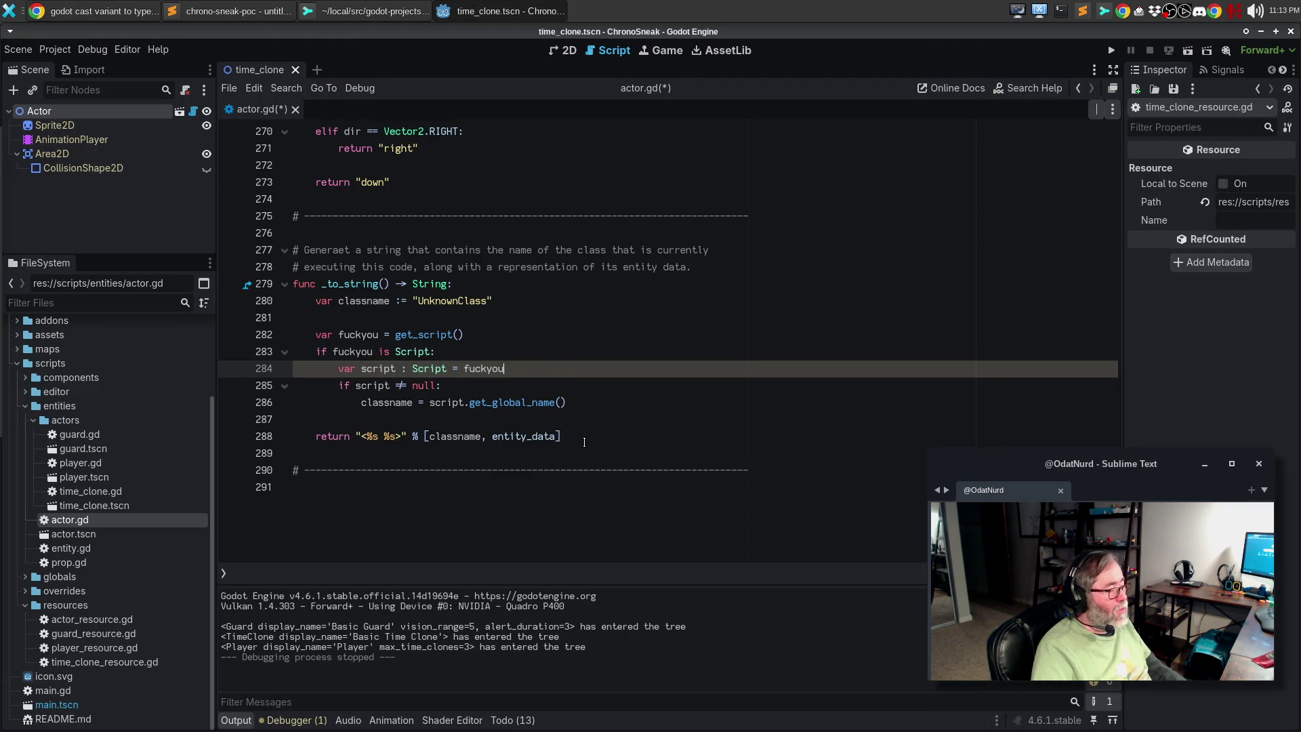
key(Down)
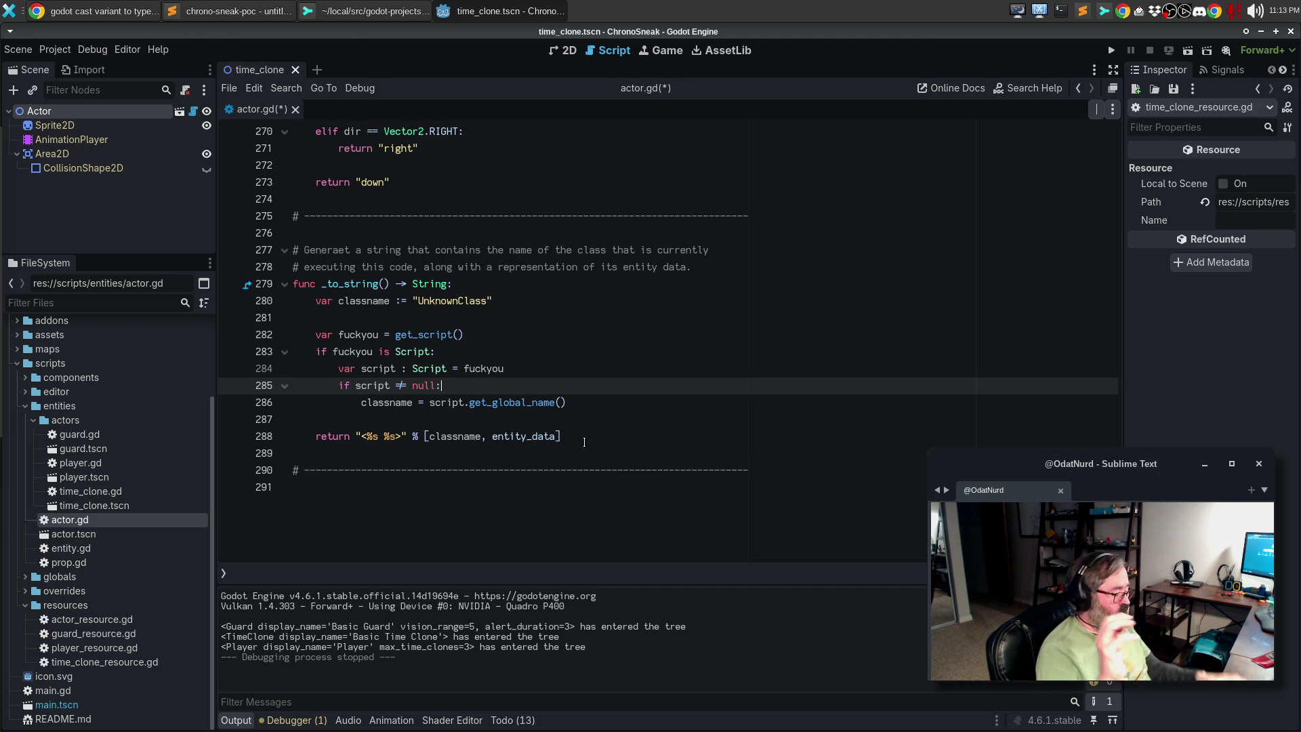
Save and test-run ChronoSneak, confirming Guard, TimeClone and Player print, then close the game
key(F5)
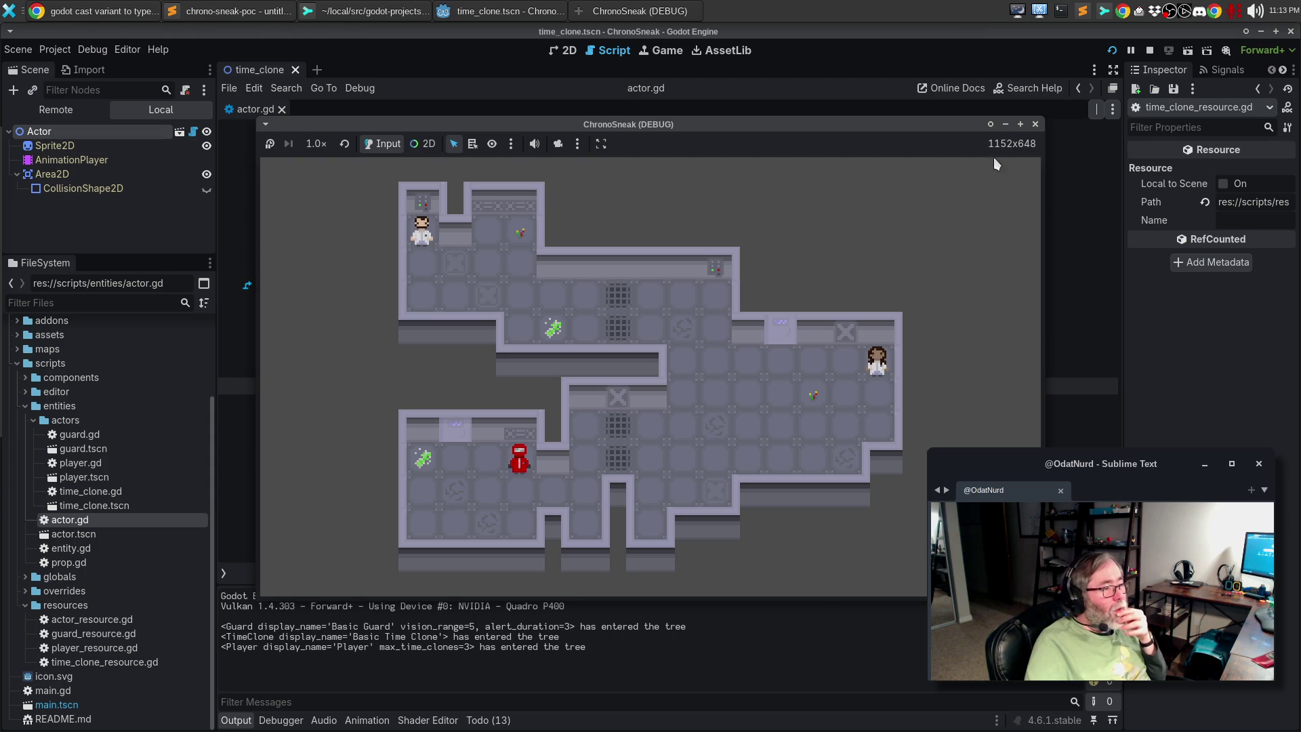
click(1036, 124)
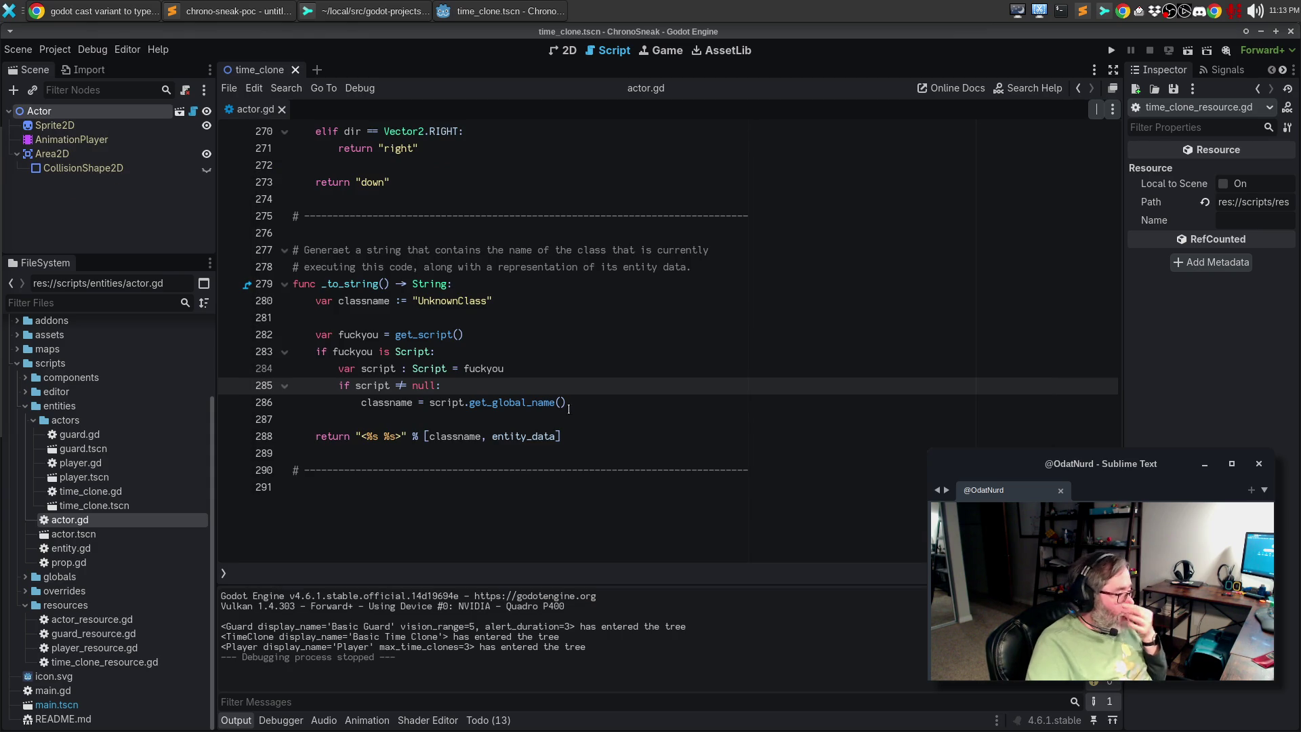
click(523, 480)
click(637, 432)
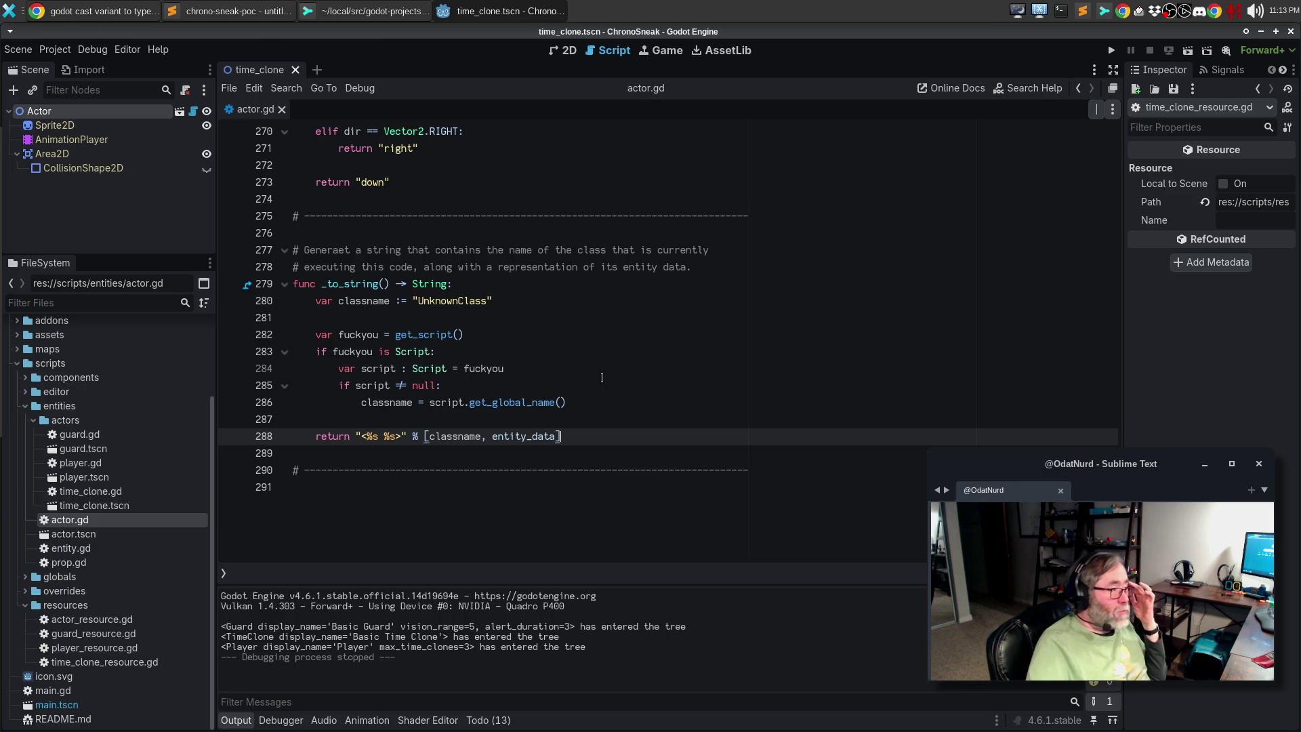
click(132, 10)
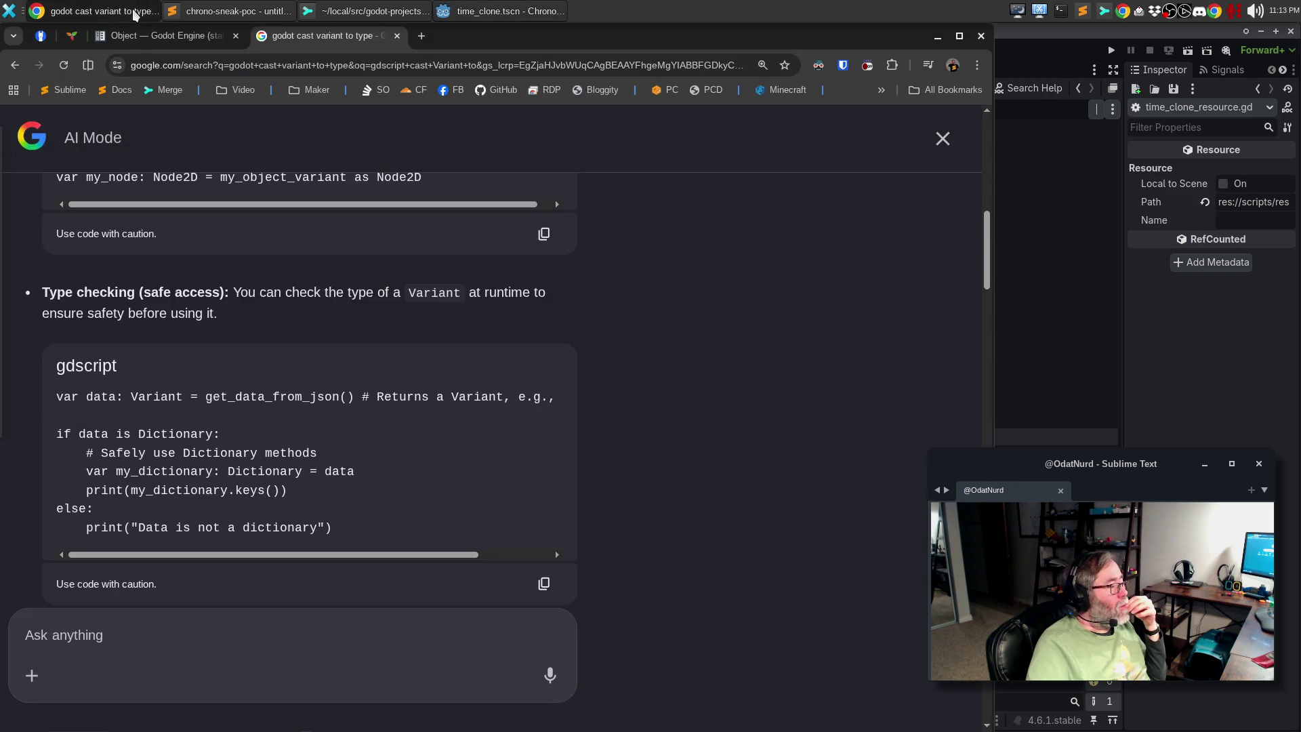
click(133, 10)
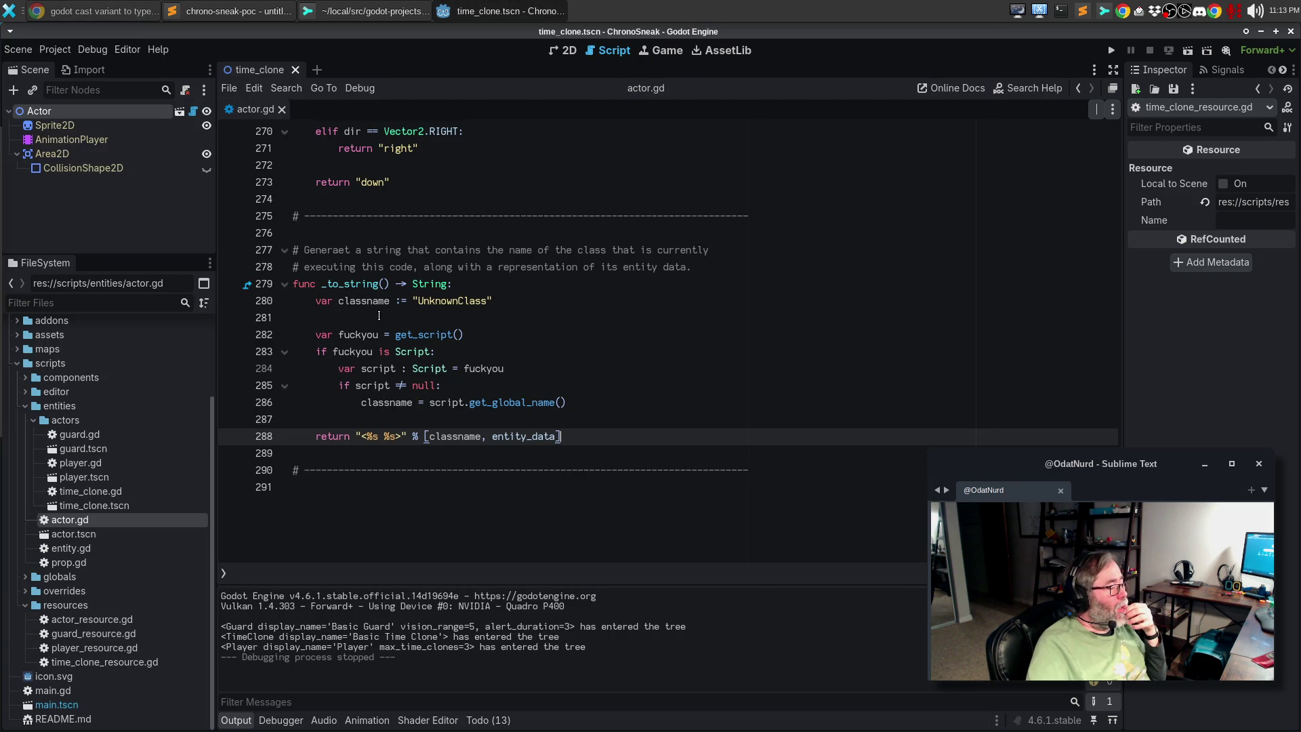
click(491, 317)
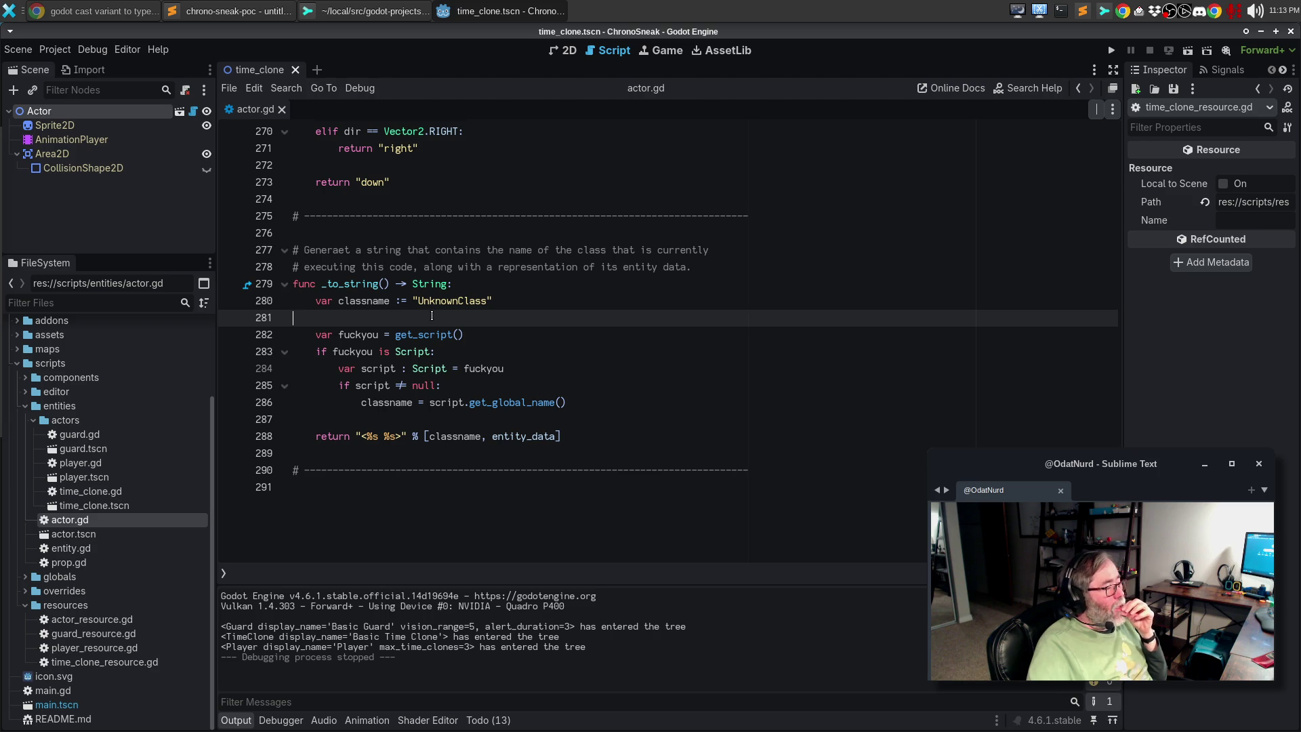
double_click(371, 333)
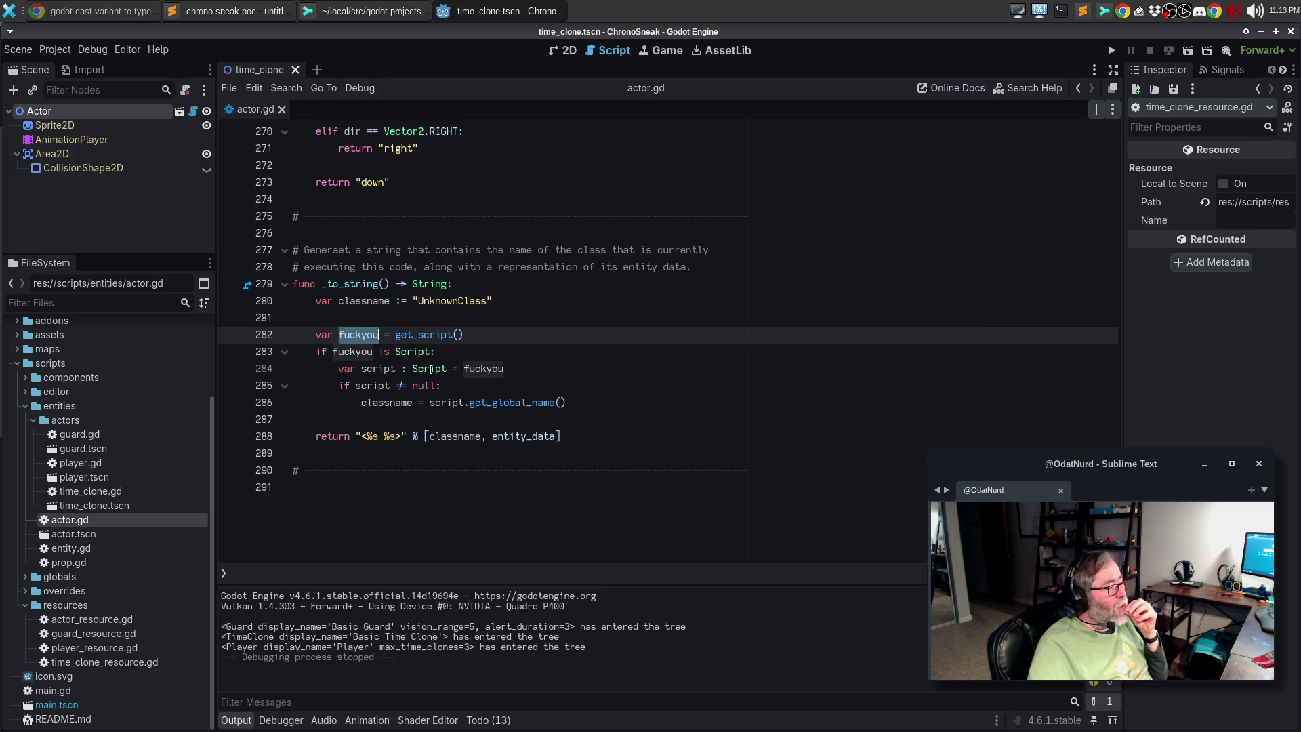
mouse_move(513, 397)
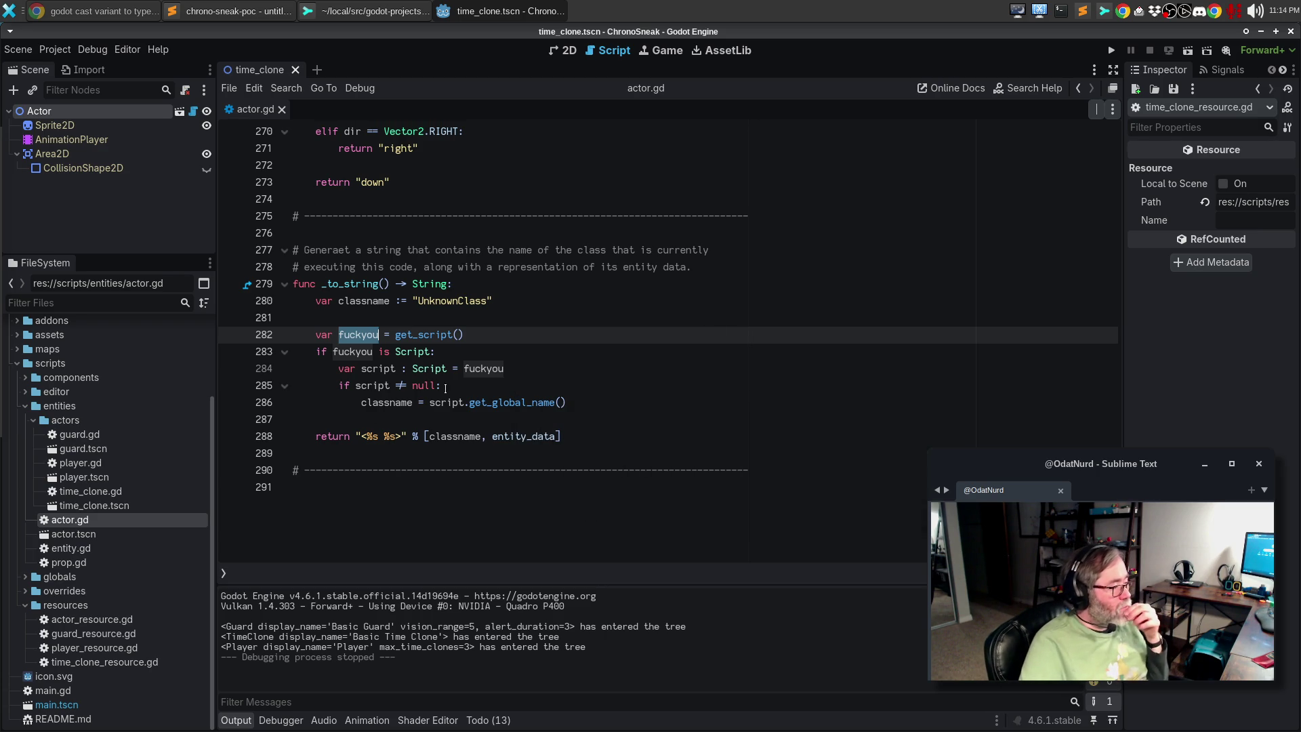
Delete the 'if script != null:' line and dedent the classname assignment
drag(442, 385, 202, 387)
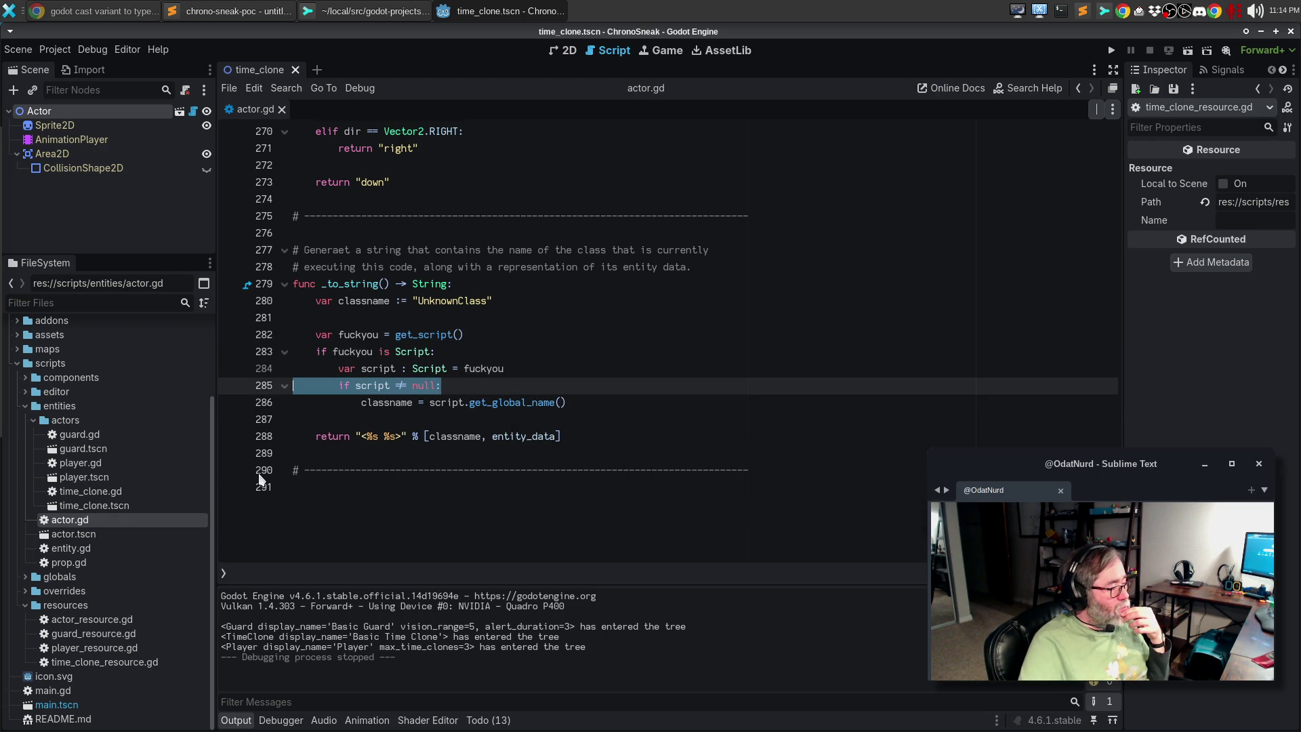
key(BackSpace)
key(Delete)
key(shift+Tab)
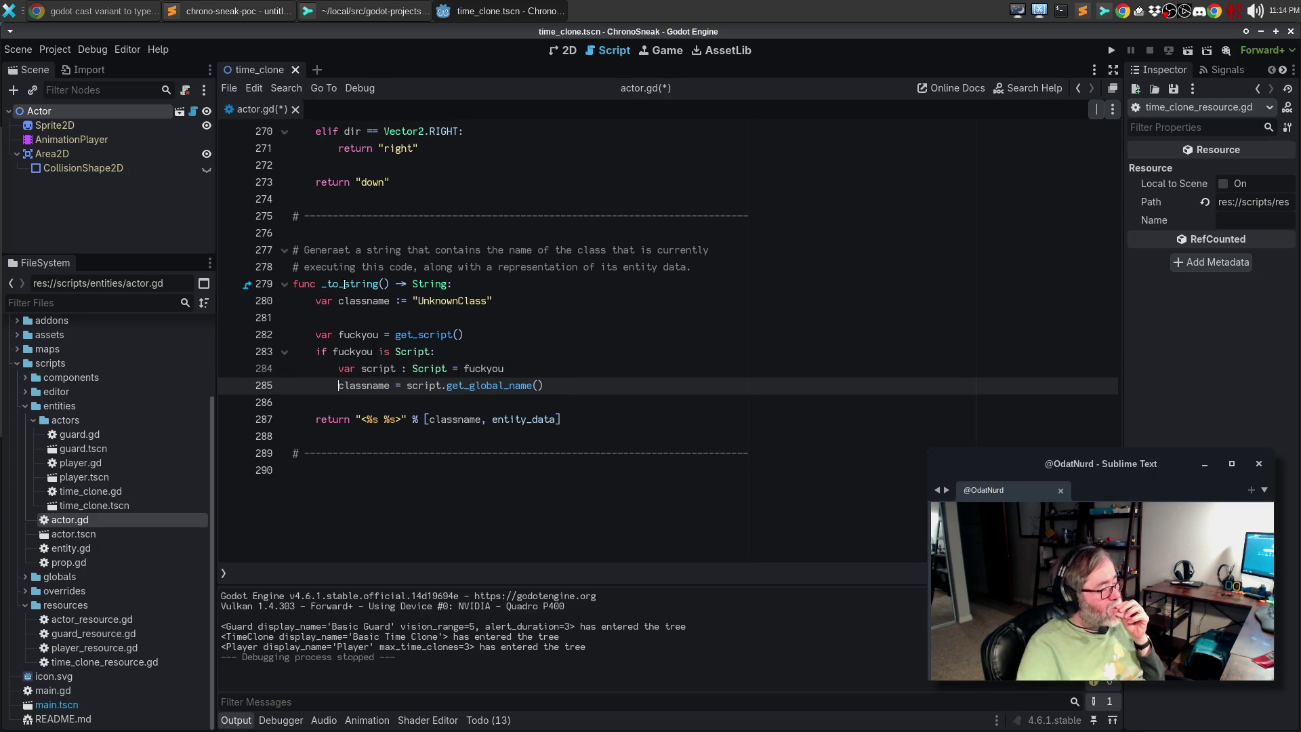
Rename the get_script() variable to data in all its uses, including line 284
click(366, 335)
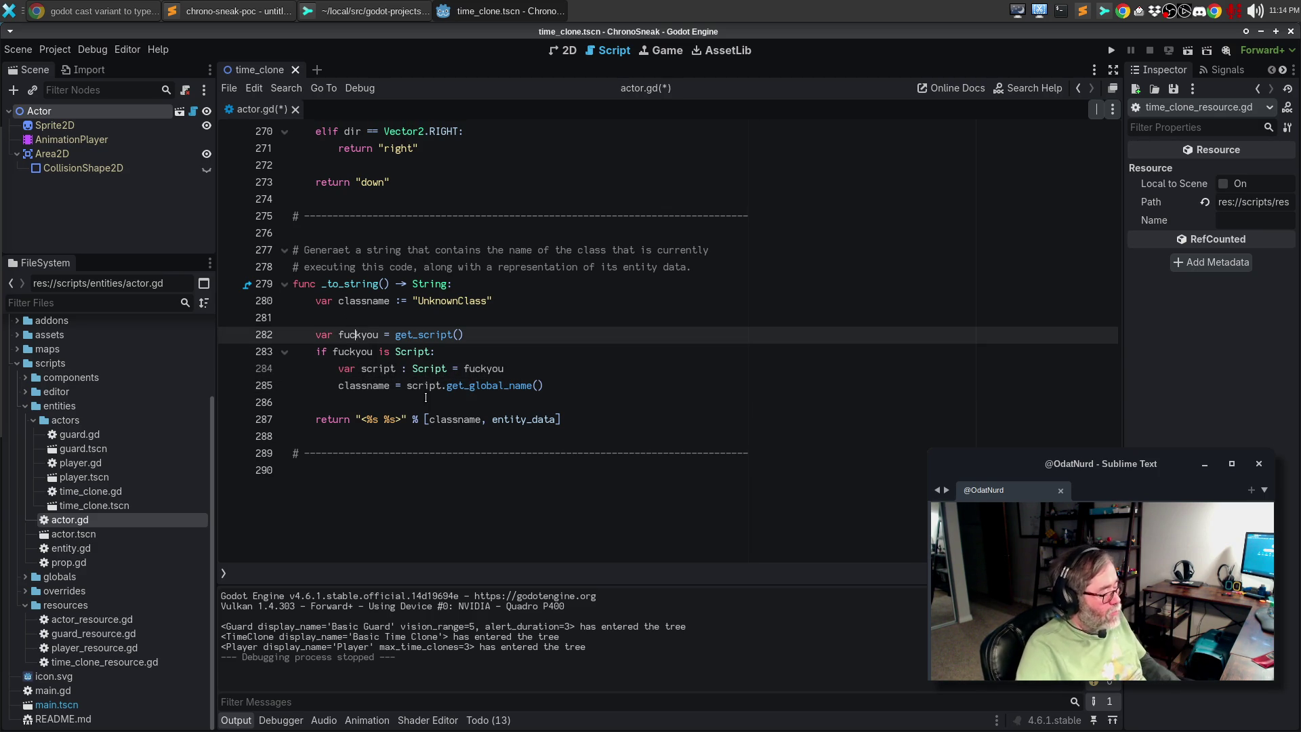
key(ctrl+d)
key(ctrl+d)
text(data)
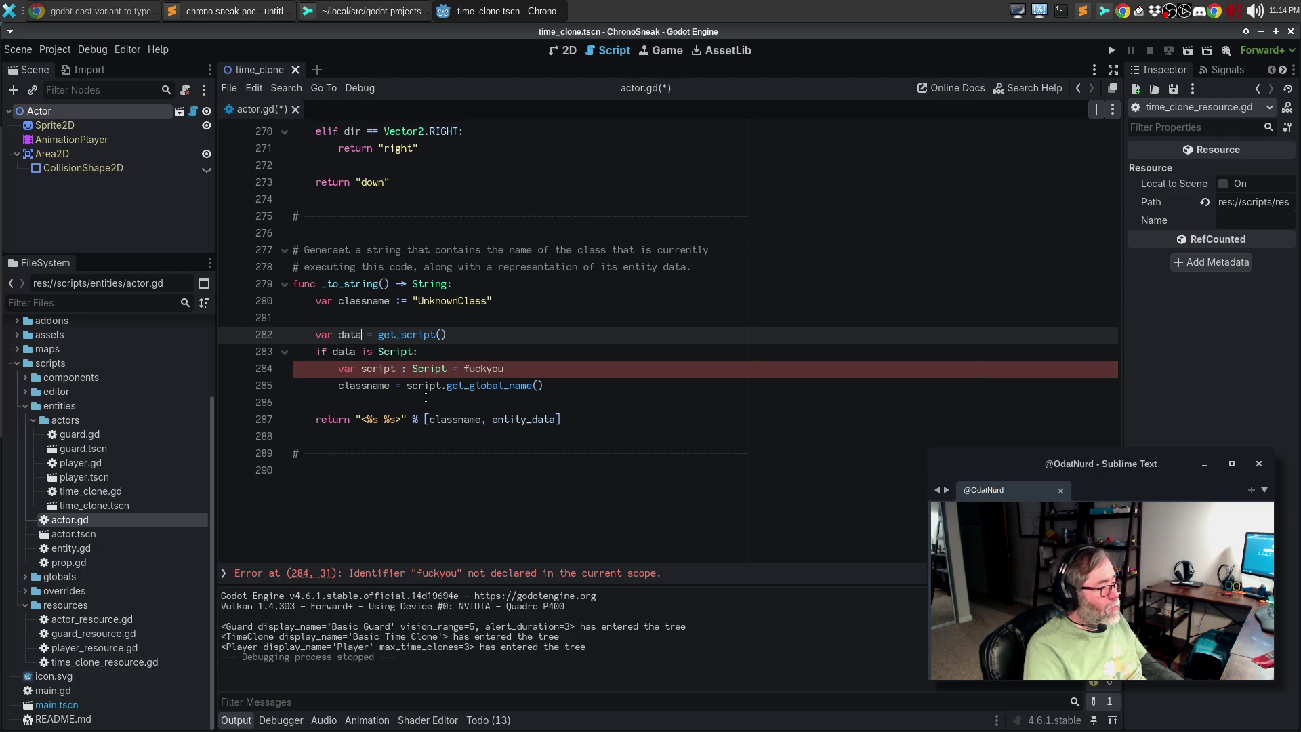
key(Down)
key(Down)
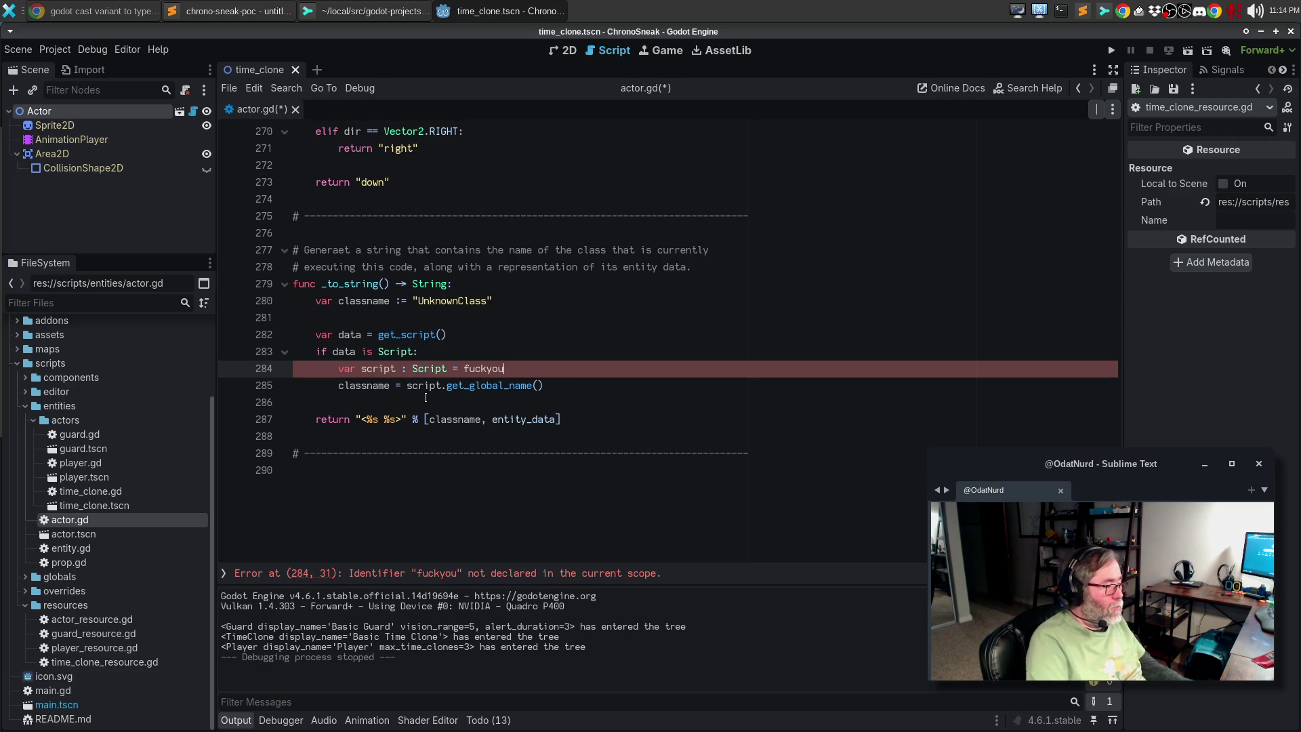
key(ctrl+BackSpace)
text(data)
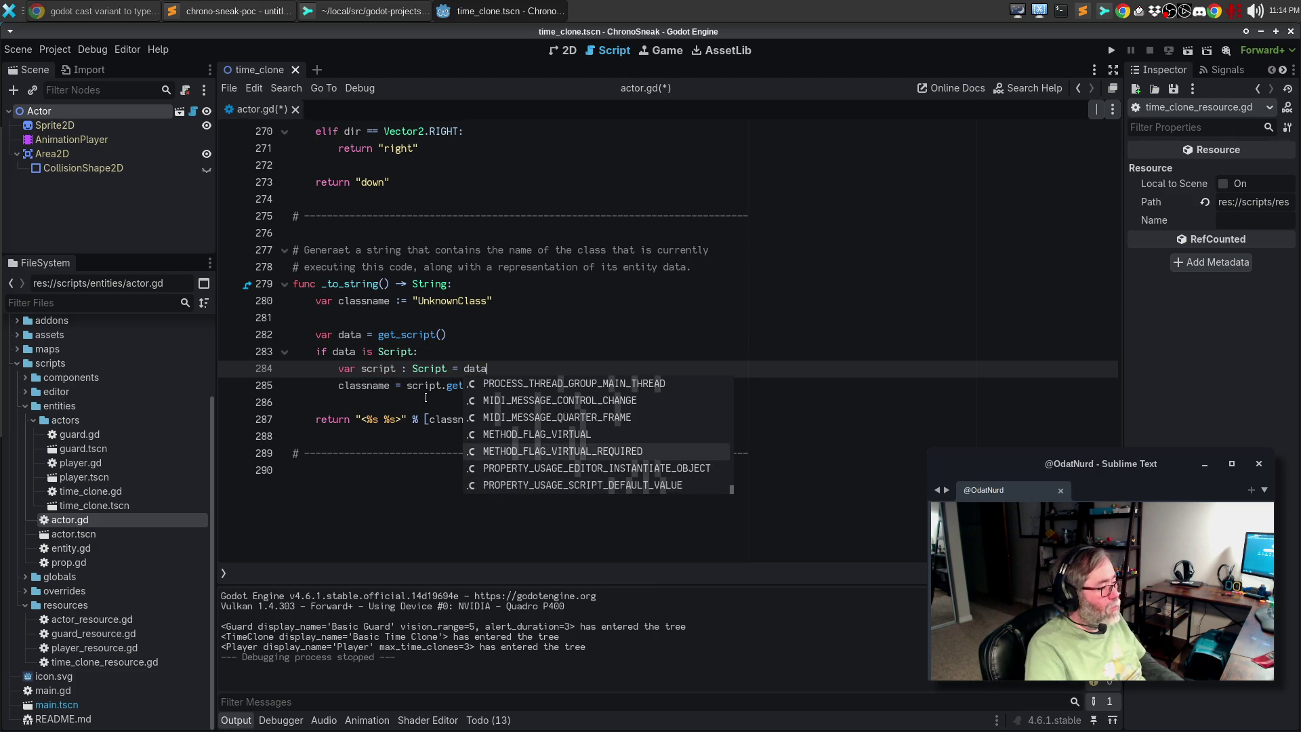
key(Escape)
key(Up)
key(Up)
key(Up)
Start a comment above var data complaining about the type checker and what the safe thing is
key(Return)
text(#)
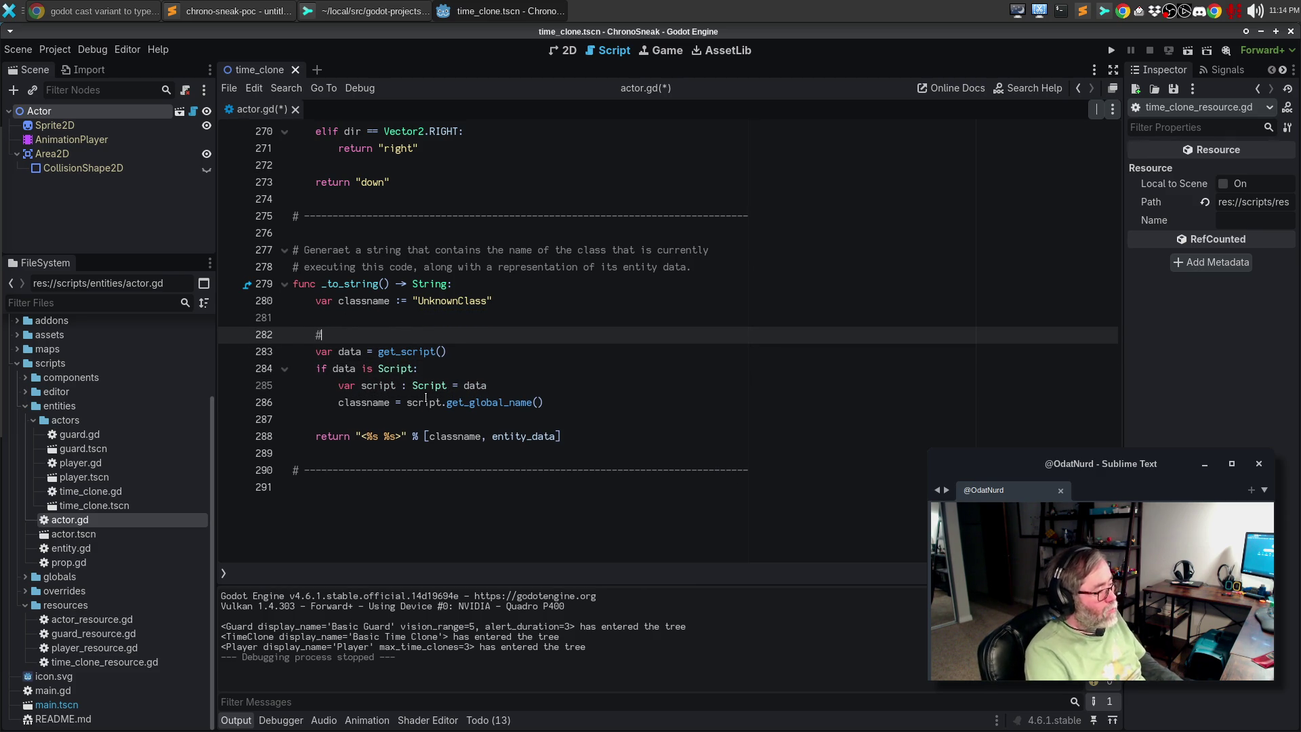
text( The type sche)
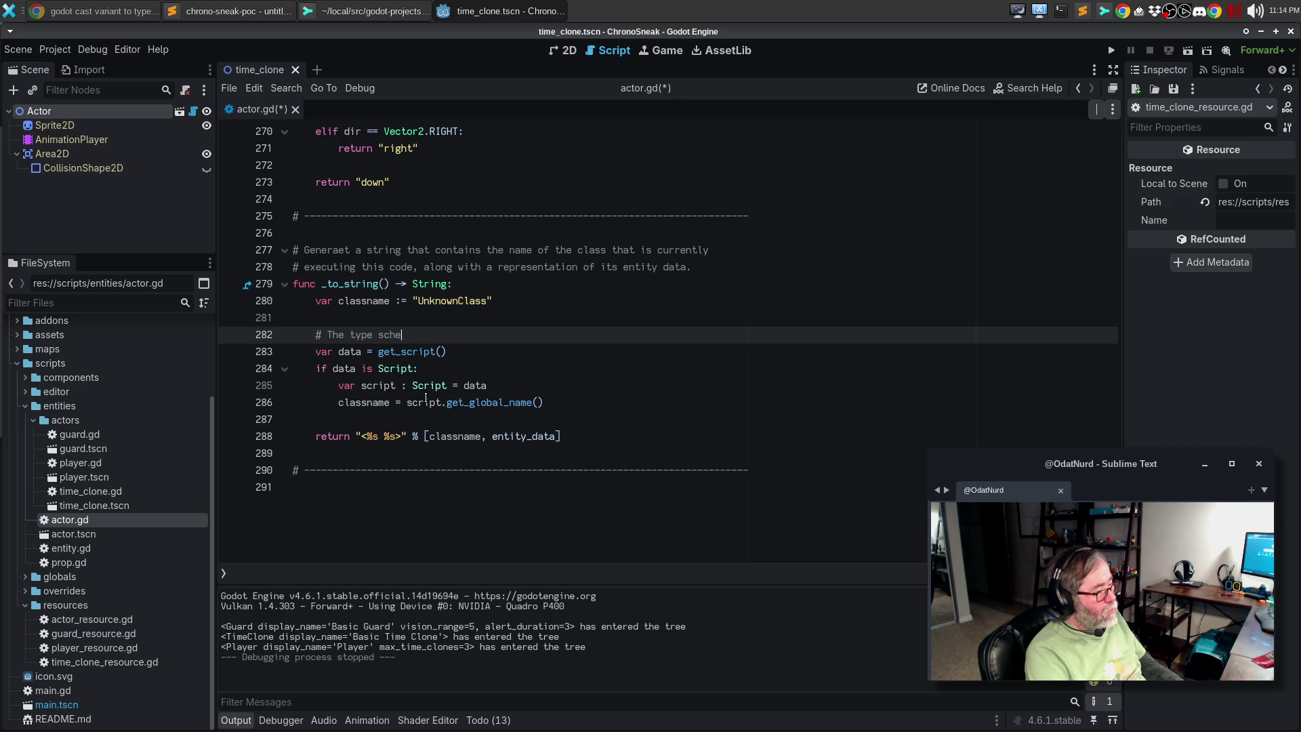
key(BackSpace)
key(BackSpace)
key(BackSpace)
key(BackSpace)
text(checker is a)
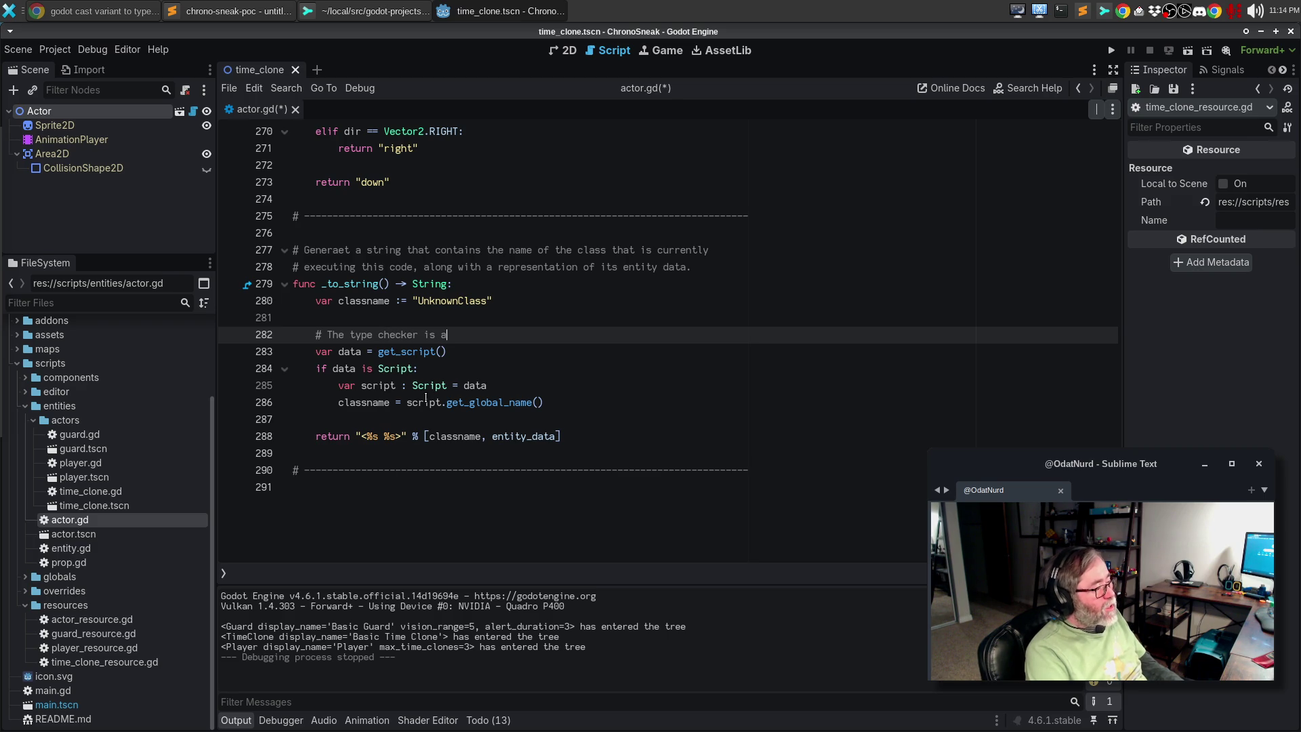
text( son of a bit, b)
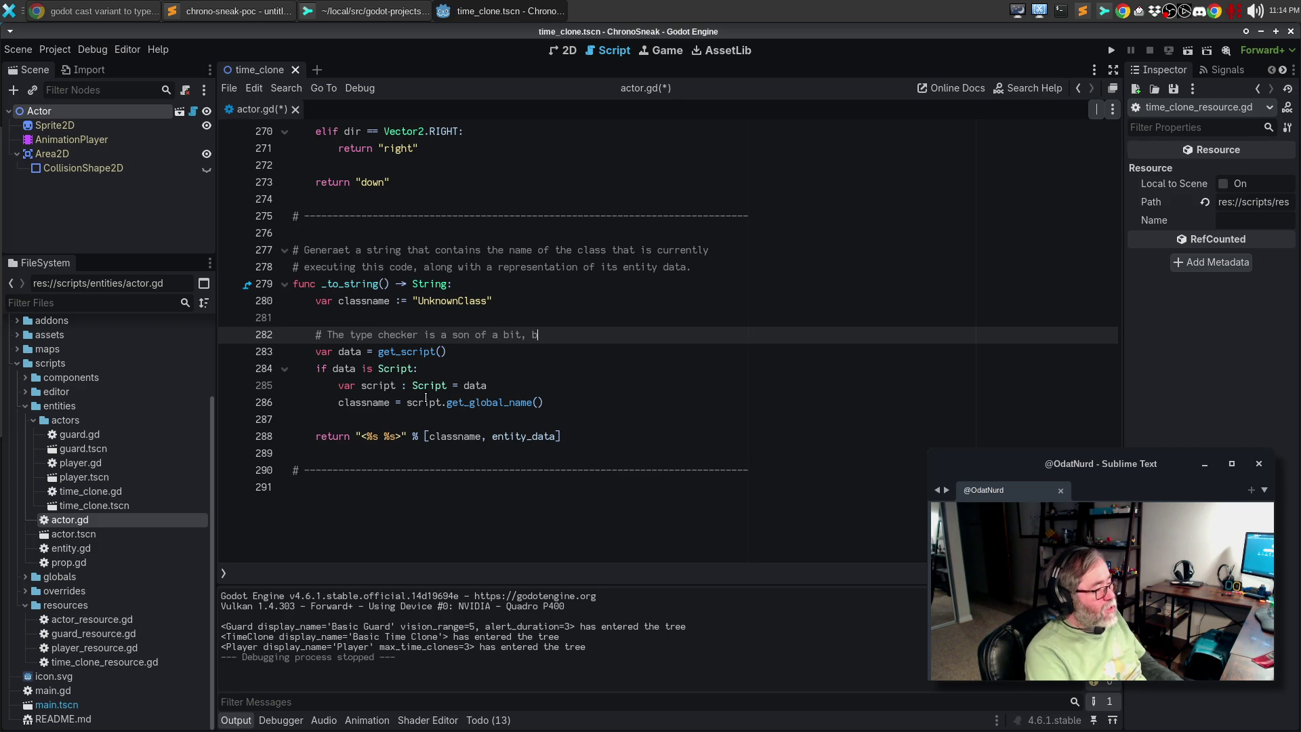
key(BackSpace)
key(BackSpace)
key(BackSpace)
text(ch, an)
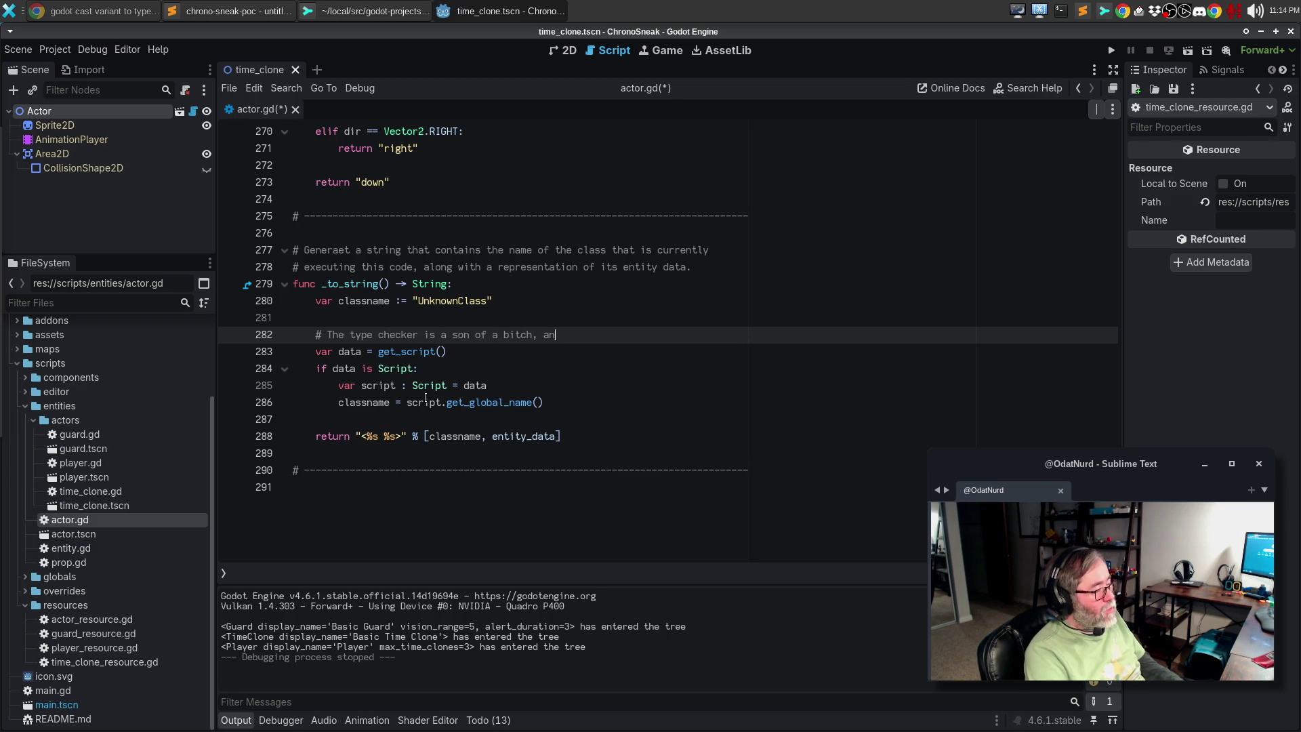
text(d apparently you need to )
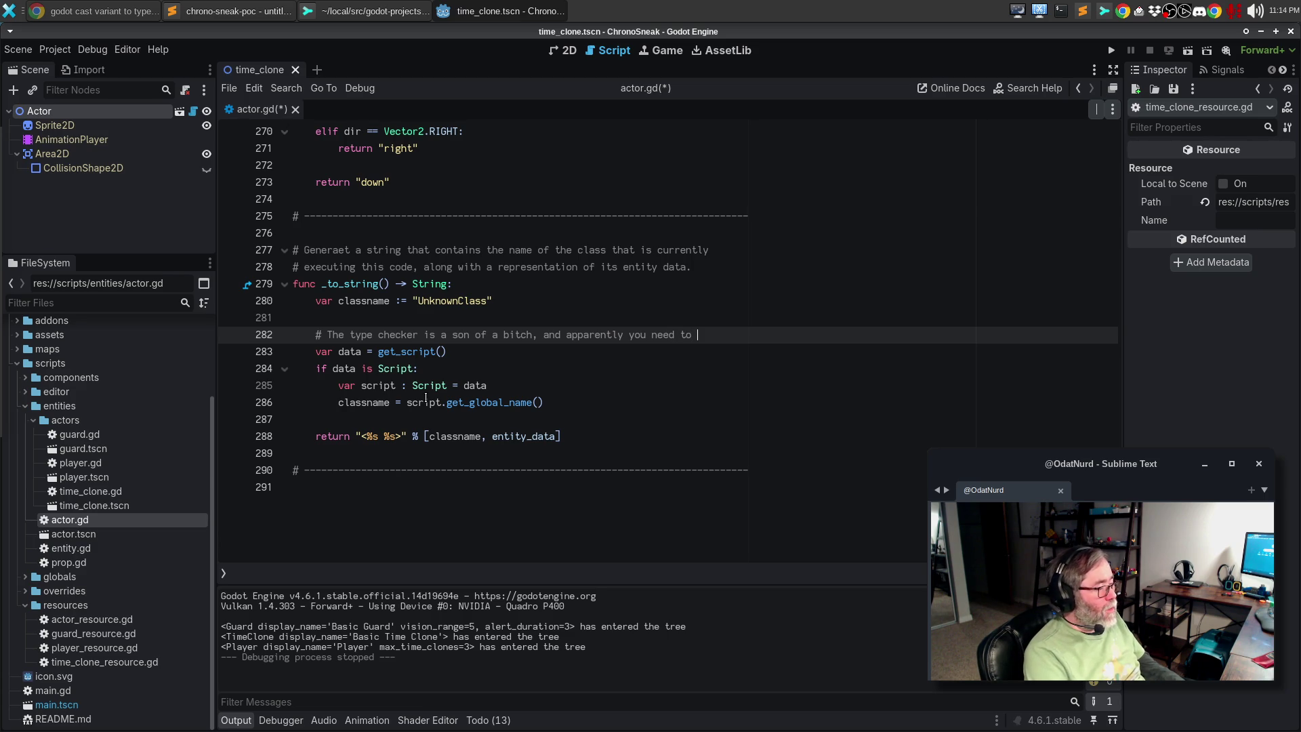
text(test if)
key(Return)
text(# a)
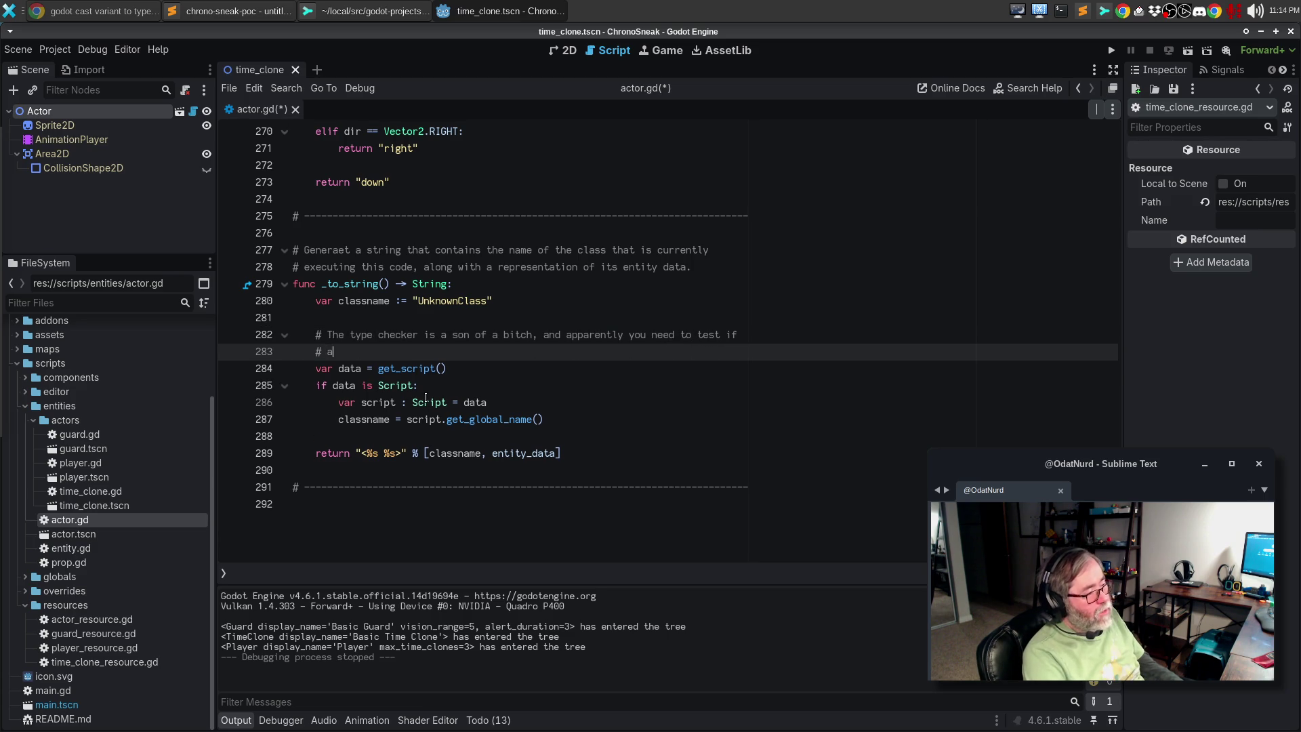
text( variant)
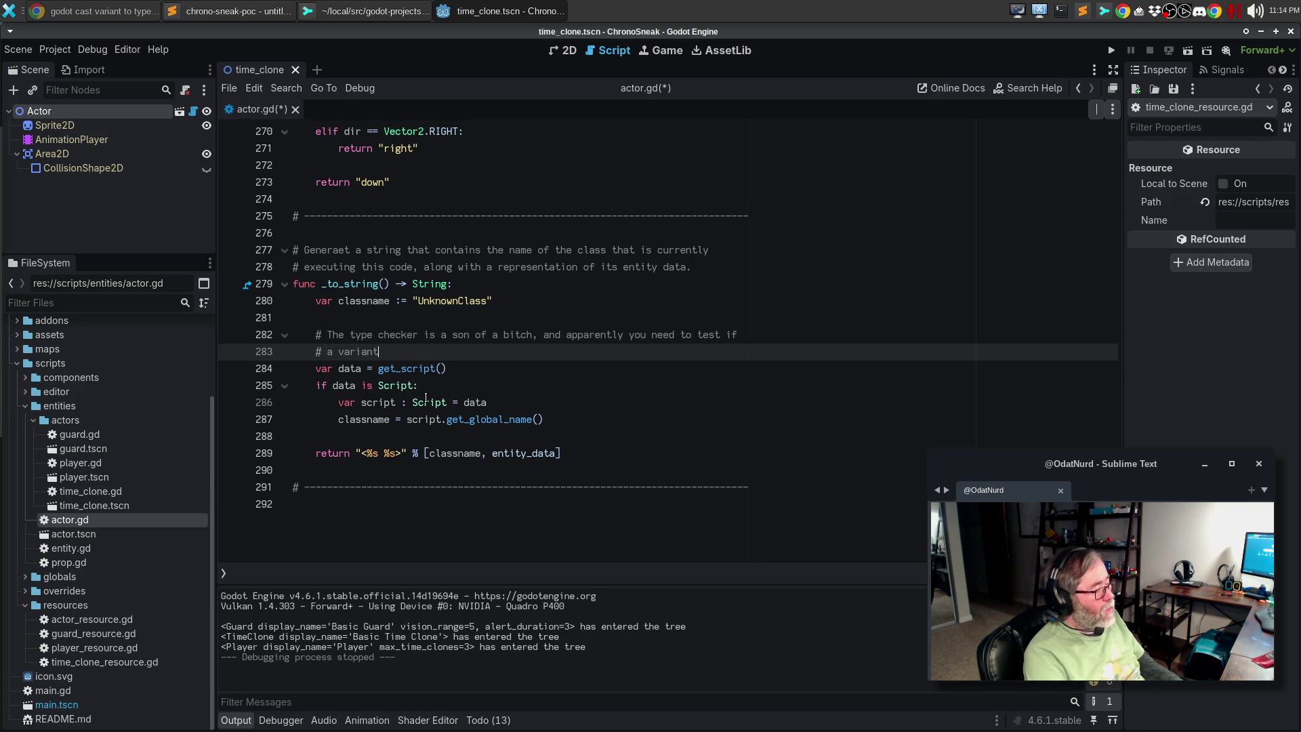
key(BackSpace)
key(BackSpace)
key(BackSpace)
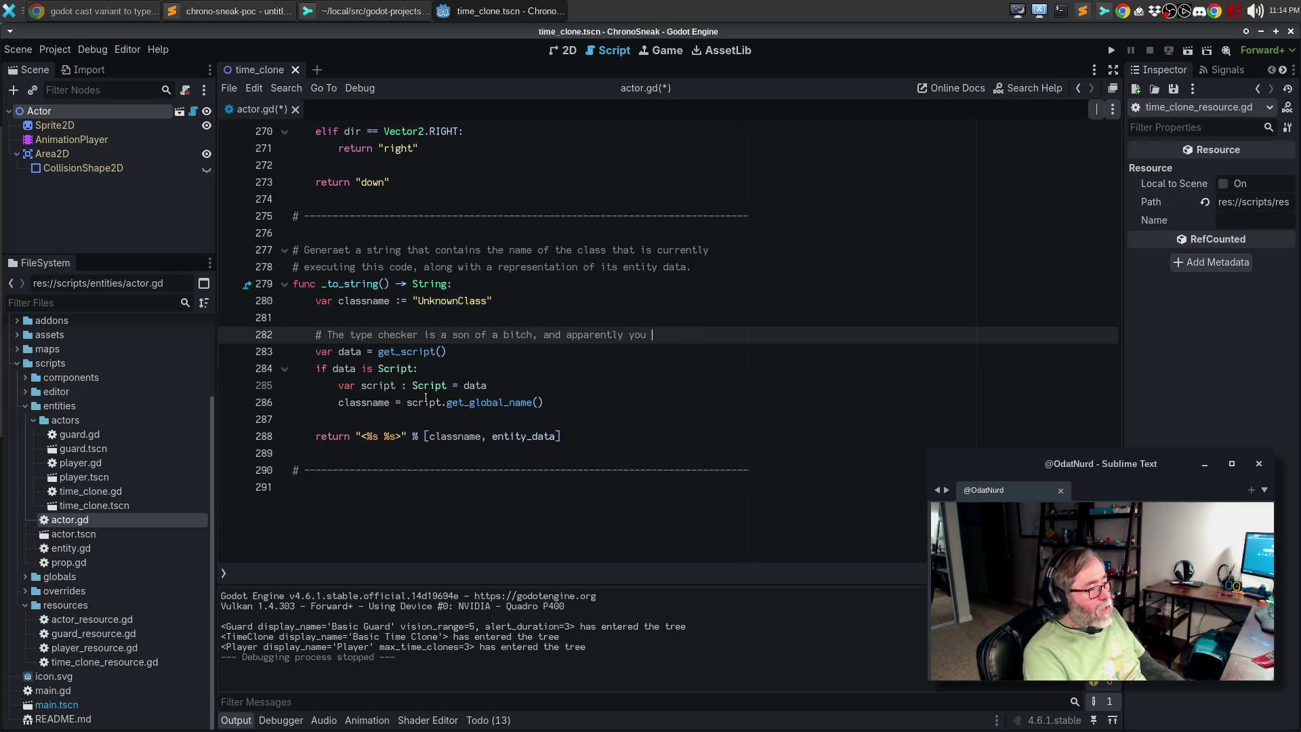
key(BackSpace)
key(BackSpace)
key(BackSpace)
text(the safe this is)
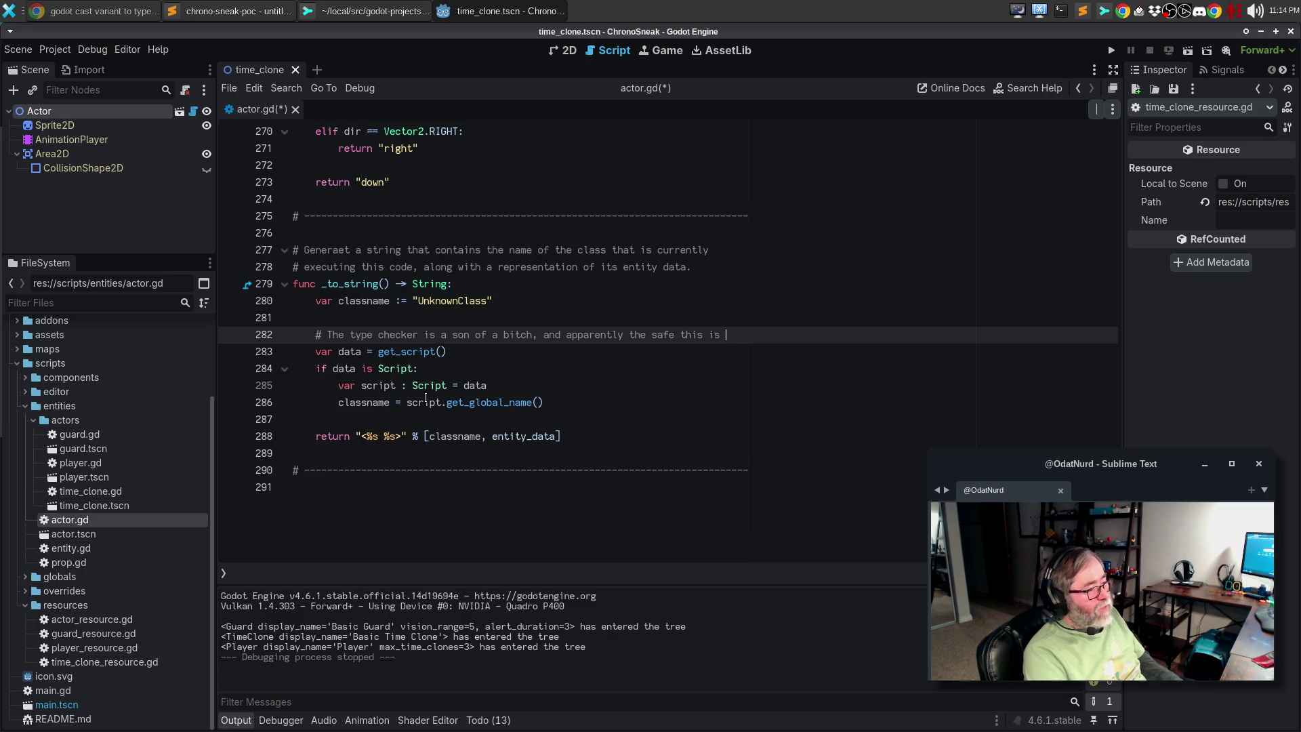
key(BackSpace)
key(BackSpace)
key(BackSpace)
text(ng is)
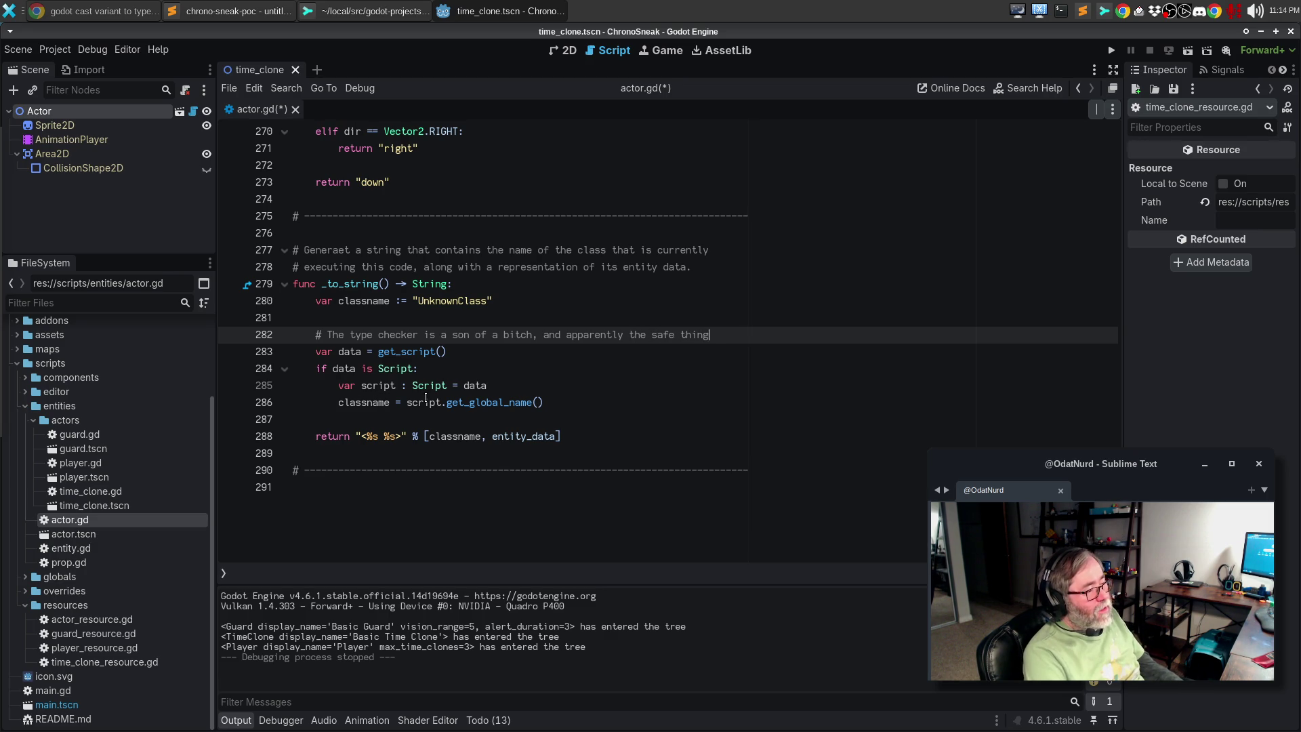
Finish the comment: never cast a Variant, even after verifying its type; then save actor.gd
key(Return)
text(to NOT case, a)
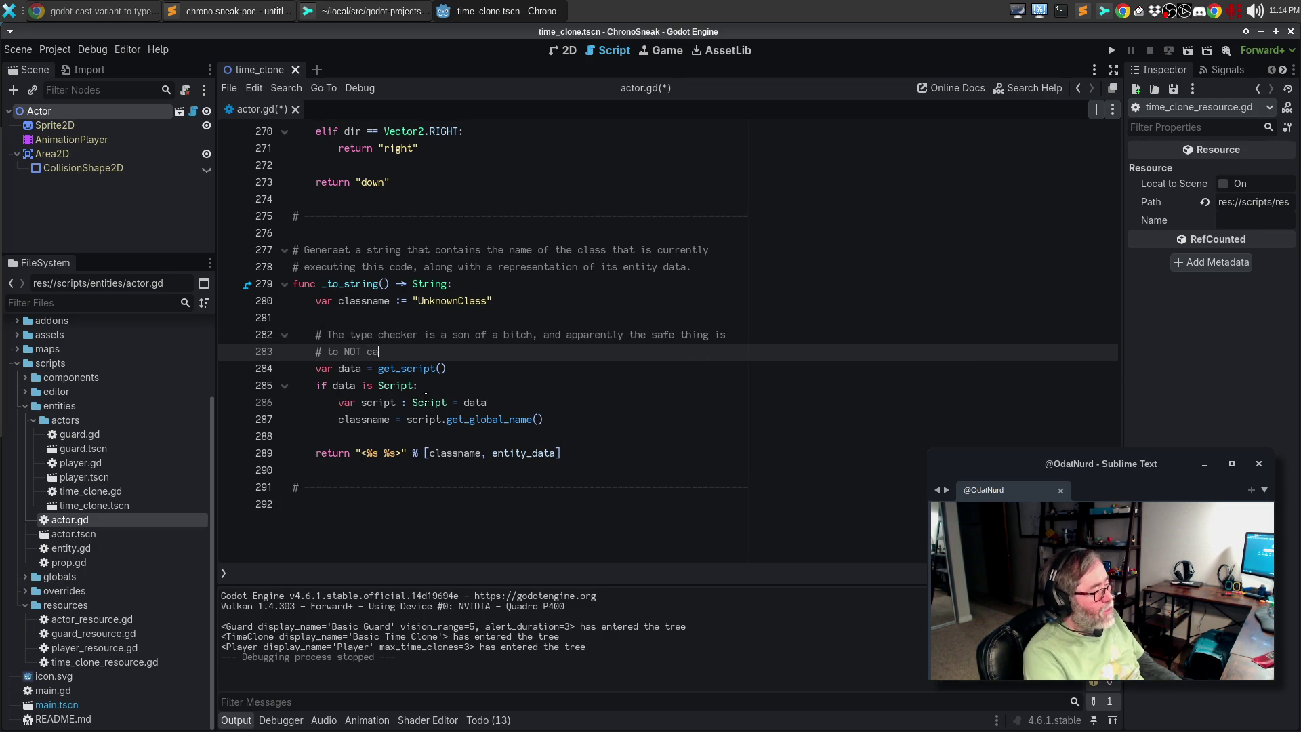
key(BackSpace)
key(BackSpace)
key(BackSpace)
text(t )
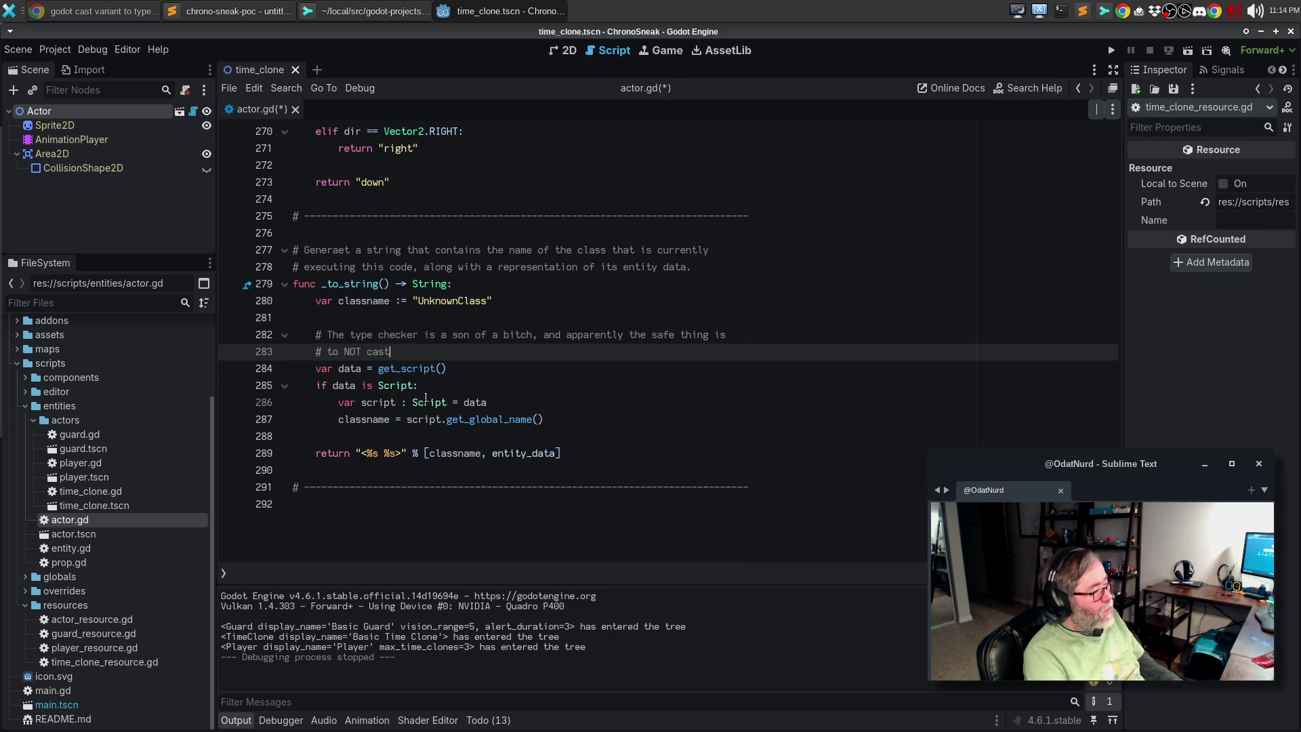
text(a Variant, )
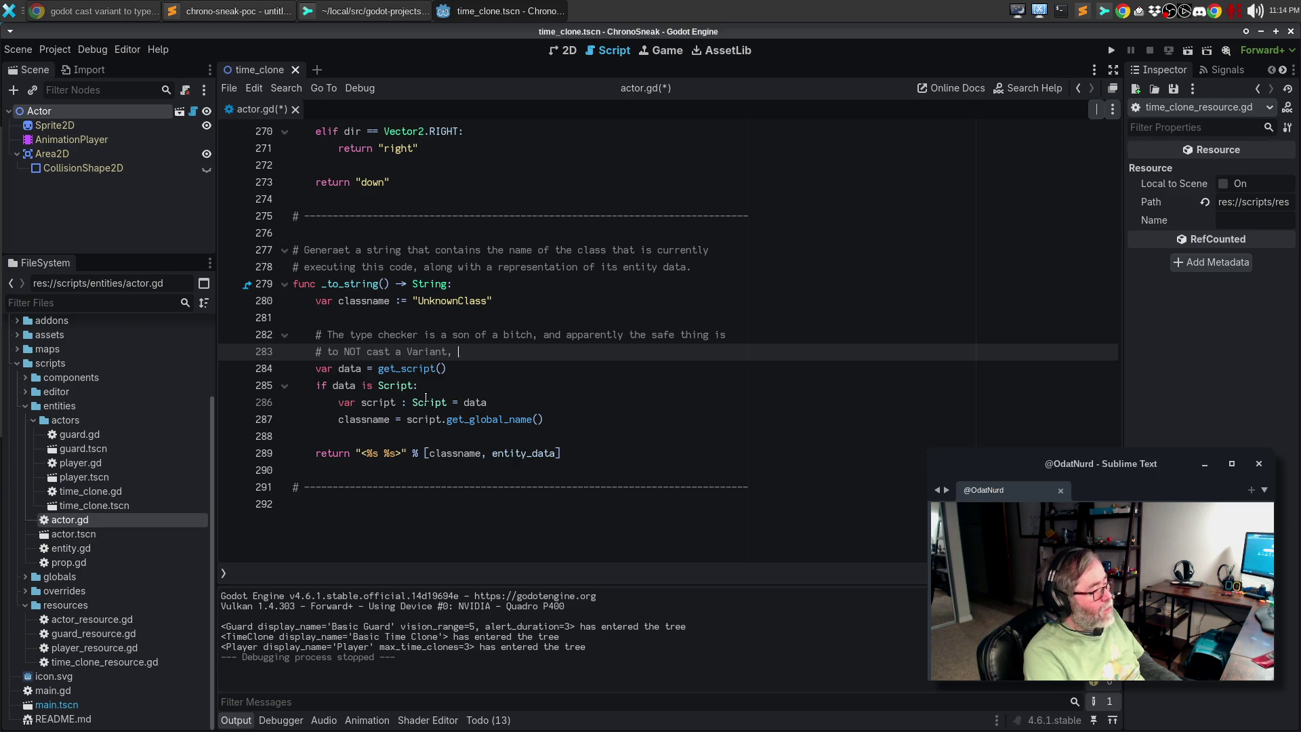
text(since even if you try)
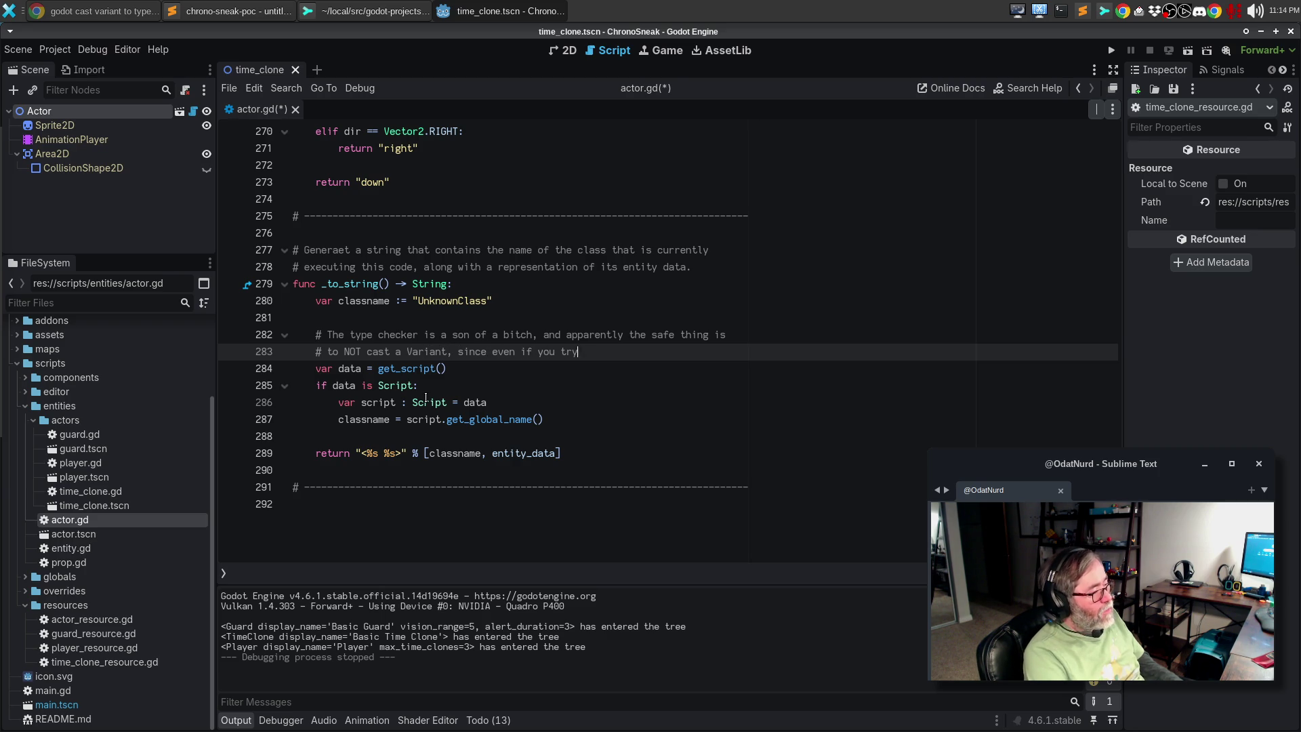
text( it after you have v)
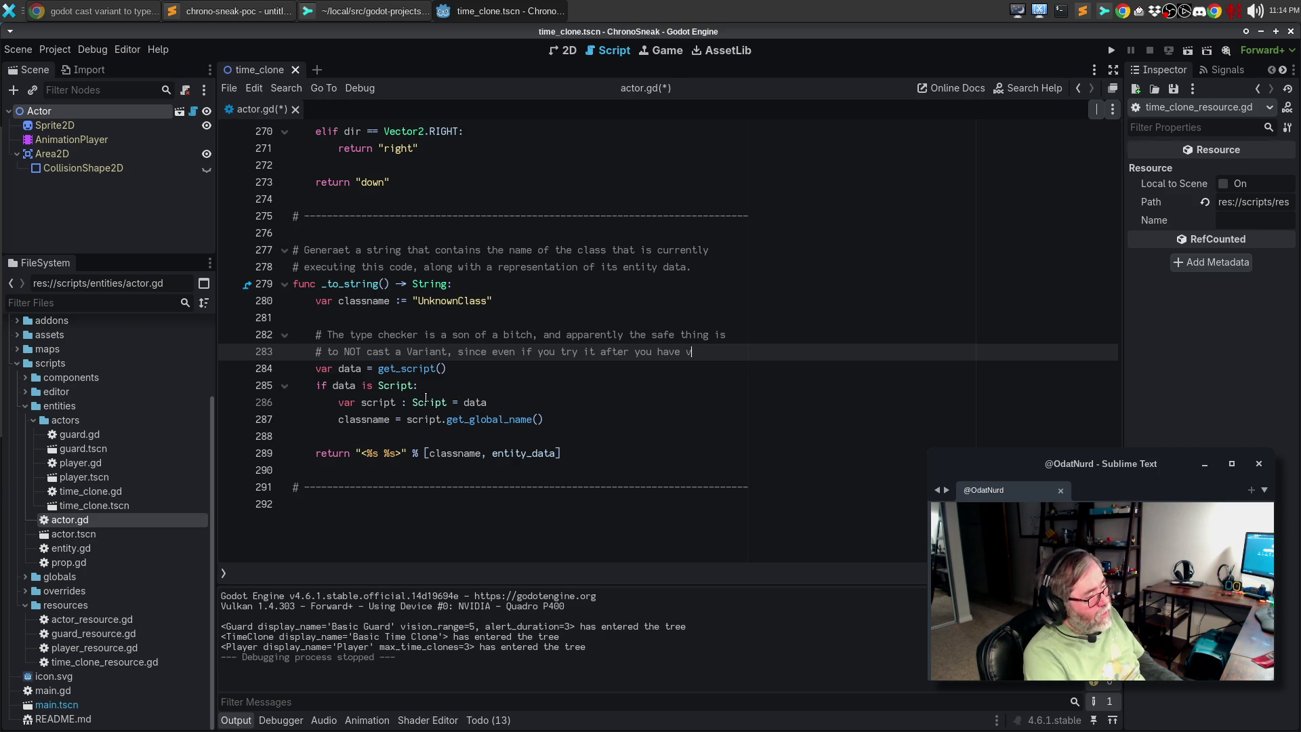
text(erified)
key(Return)
text(# that it is)
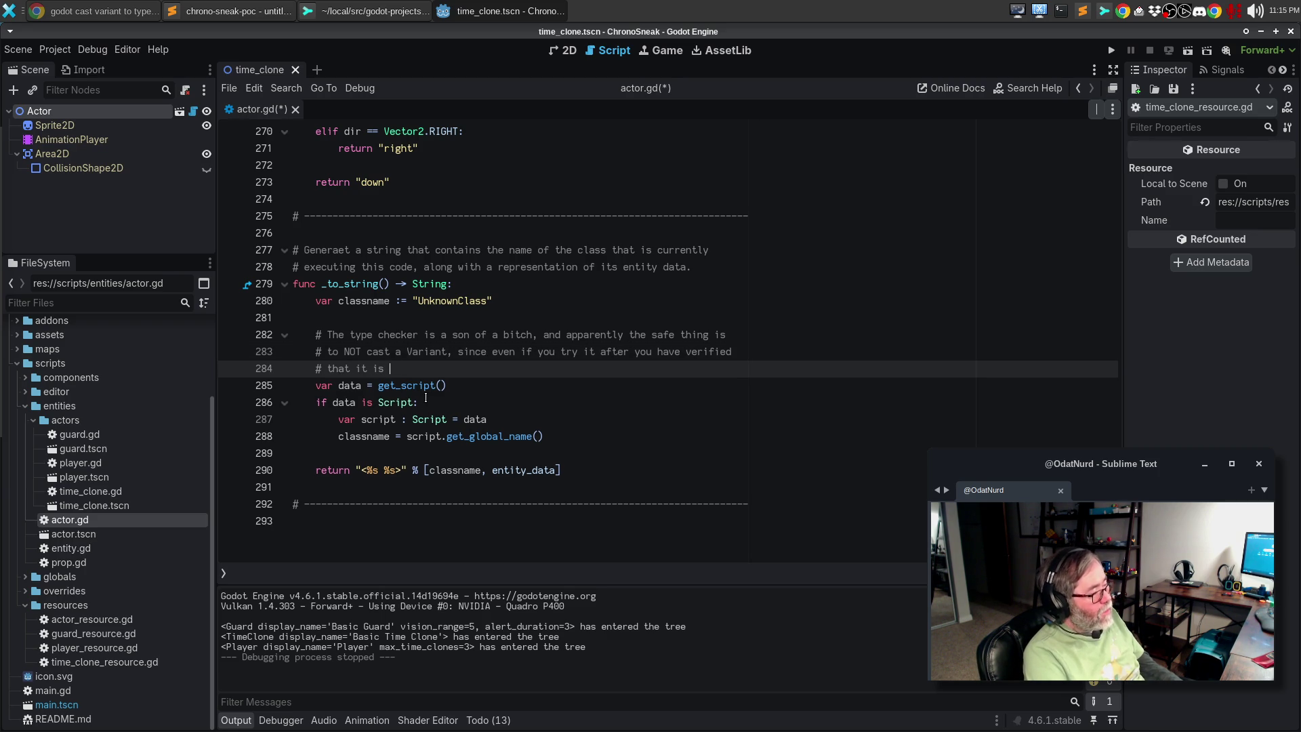
text( a specific thing it')
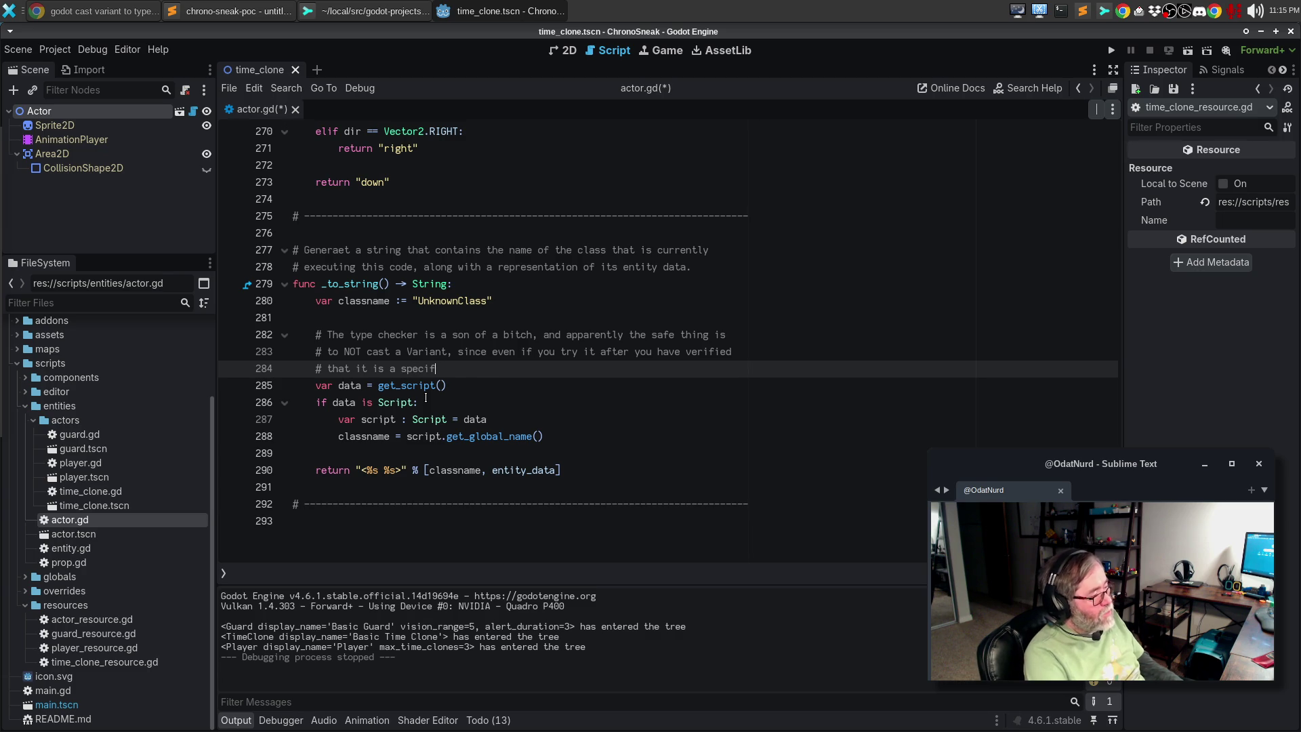
text(s s)
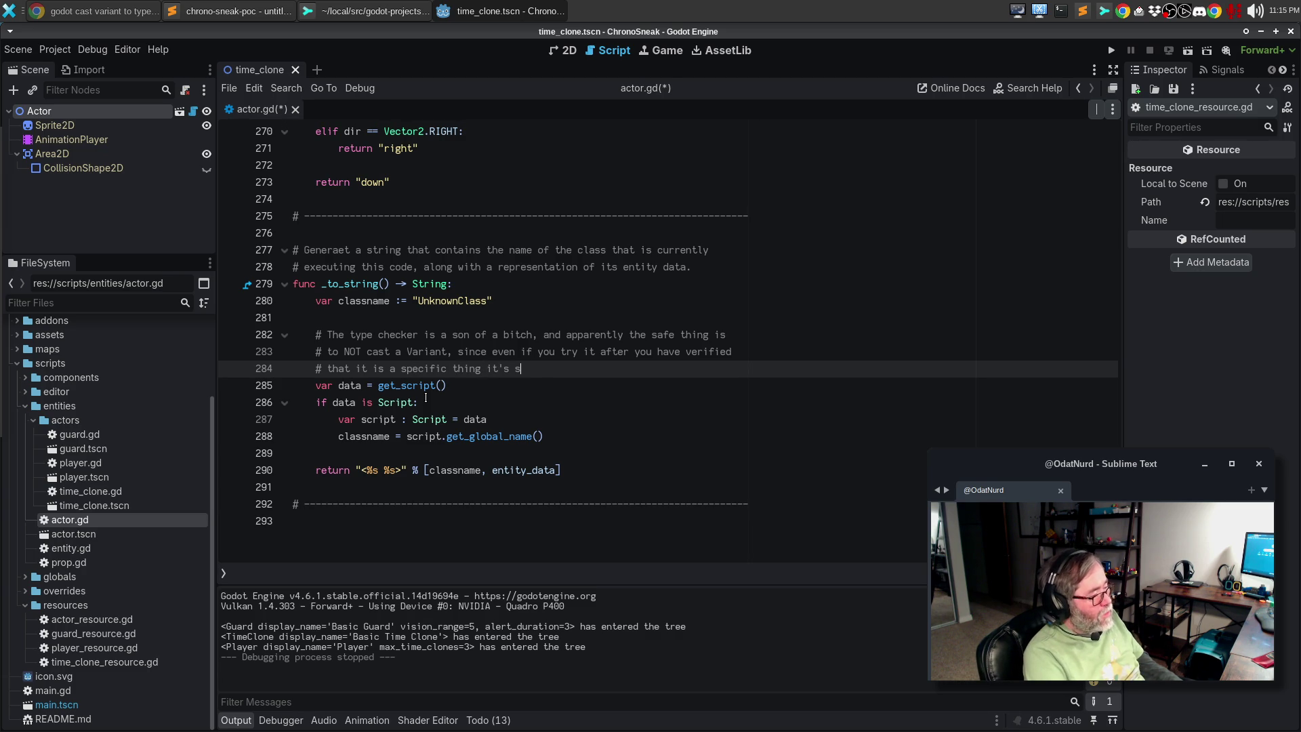
text(till not safe.)
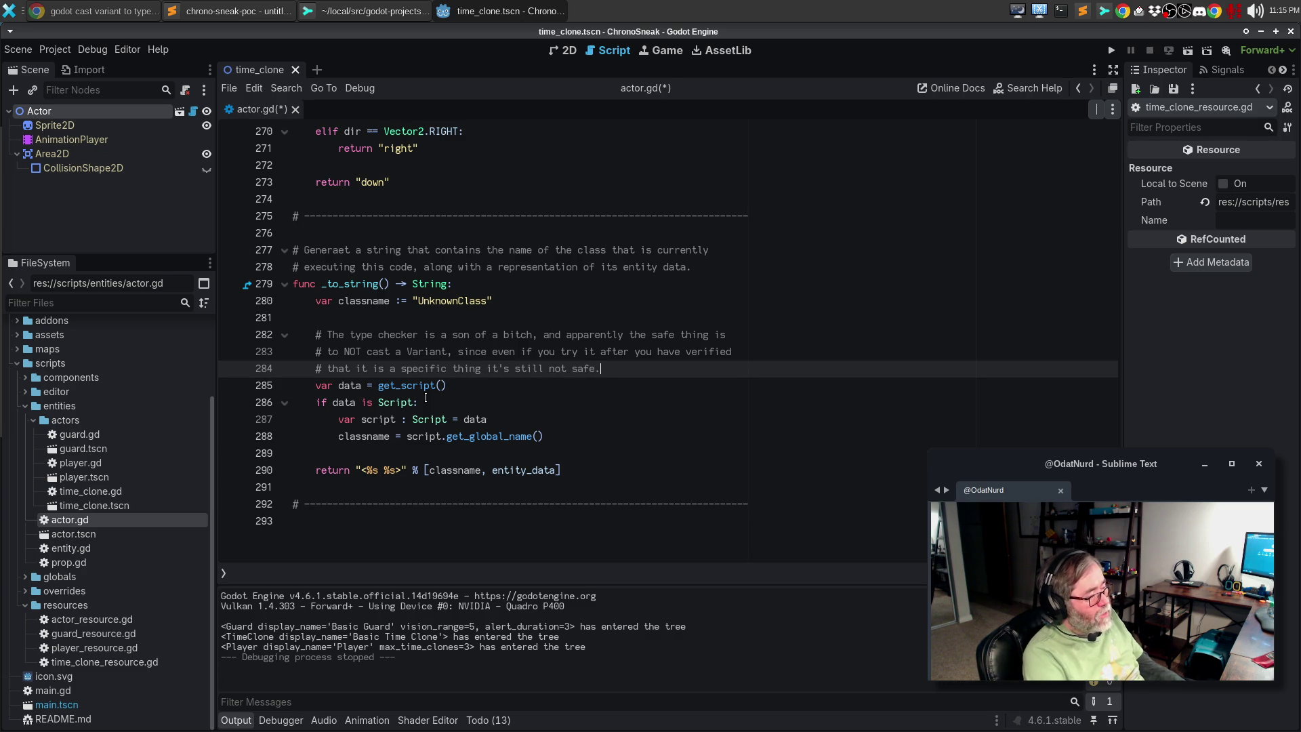
text( GAH.)
key(ctrl+s)
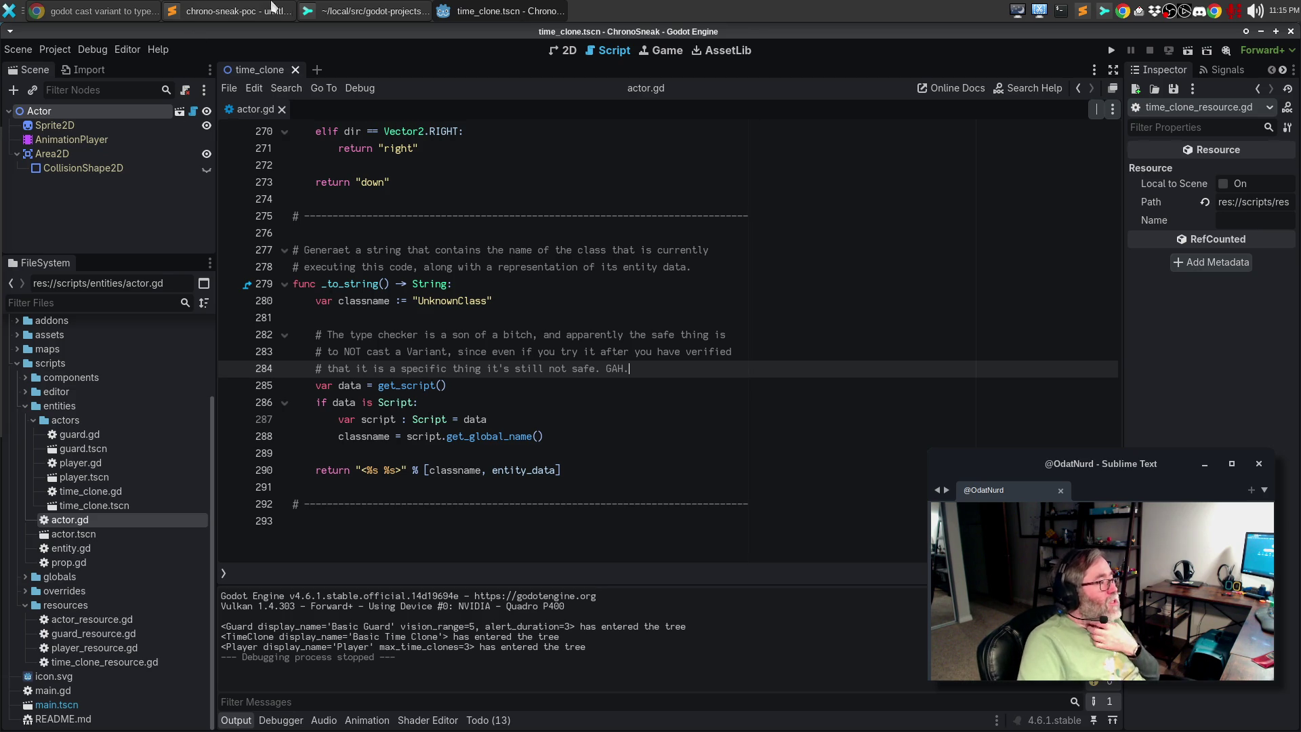
In Sublime Merge, stage custom_resource.gd, actor.gd and the actor, guard, player and time_clone resource scripts
click(356, 16)
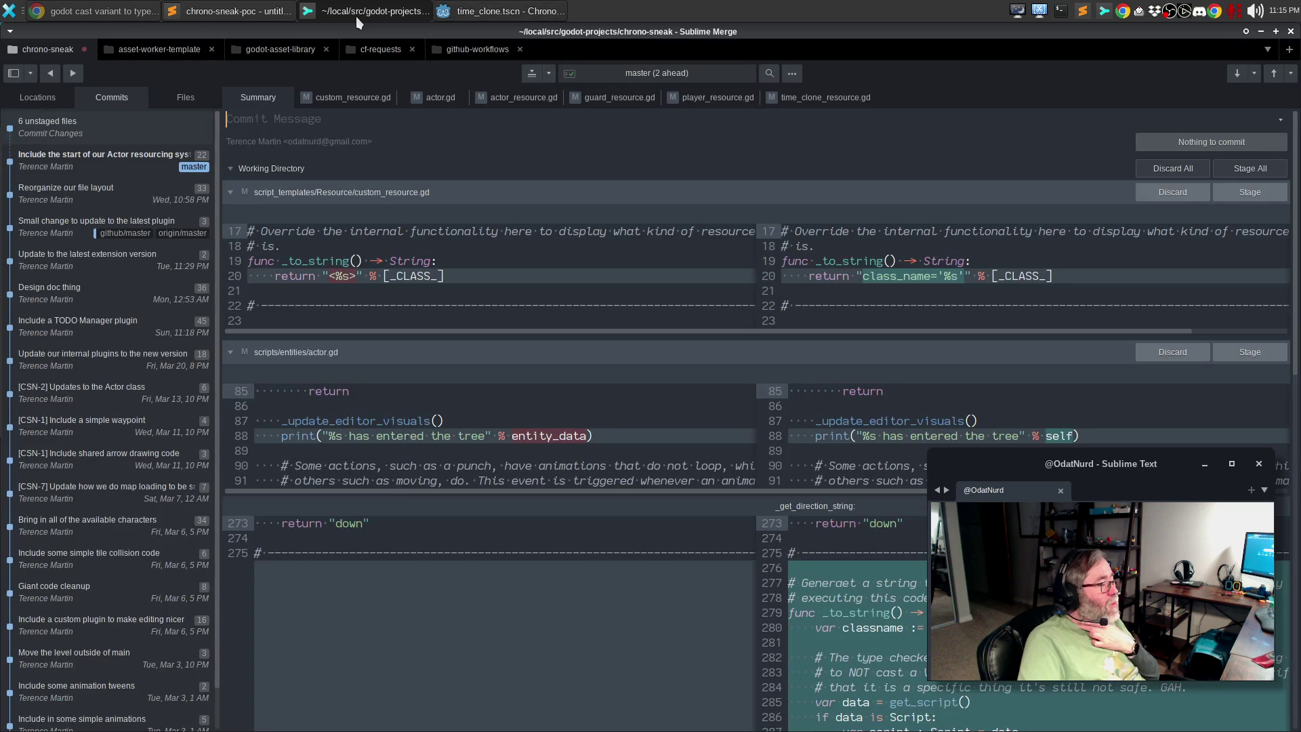
click(335, 103)
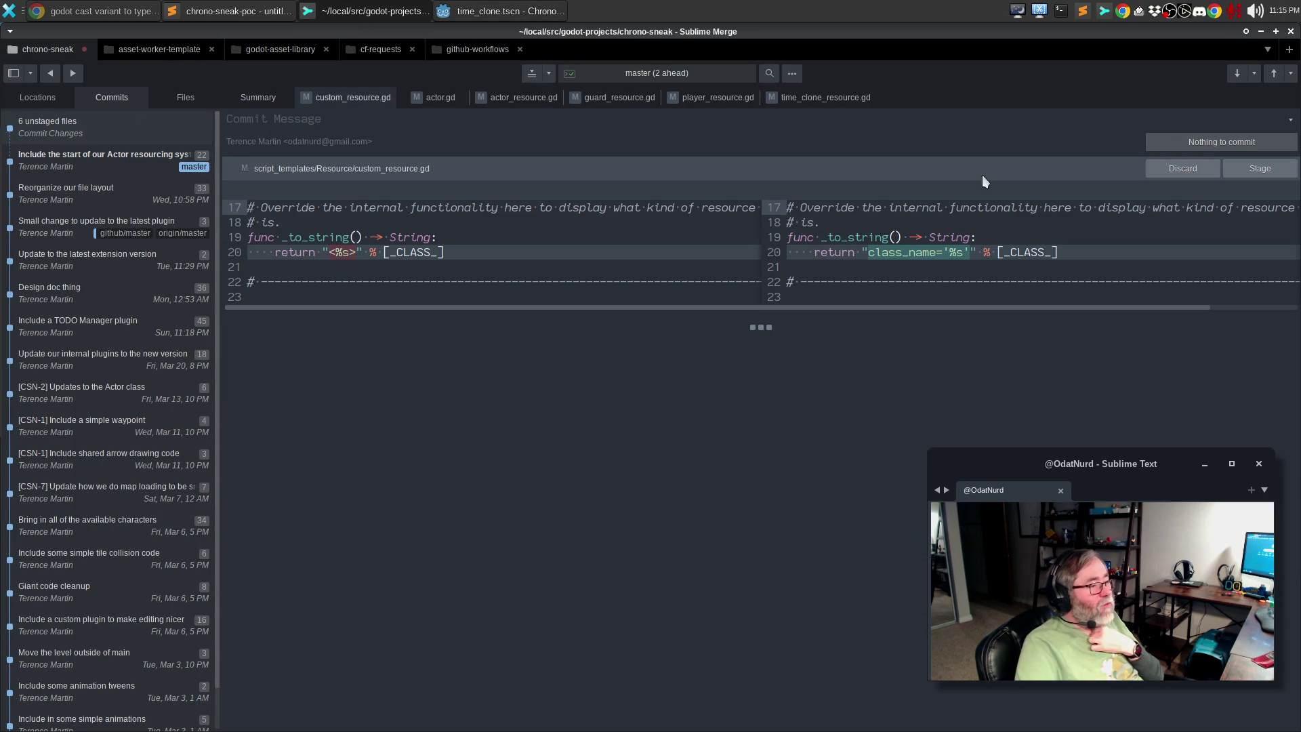
mouse_move(1168, 204)
click(1242, 193)
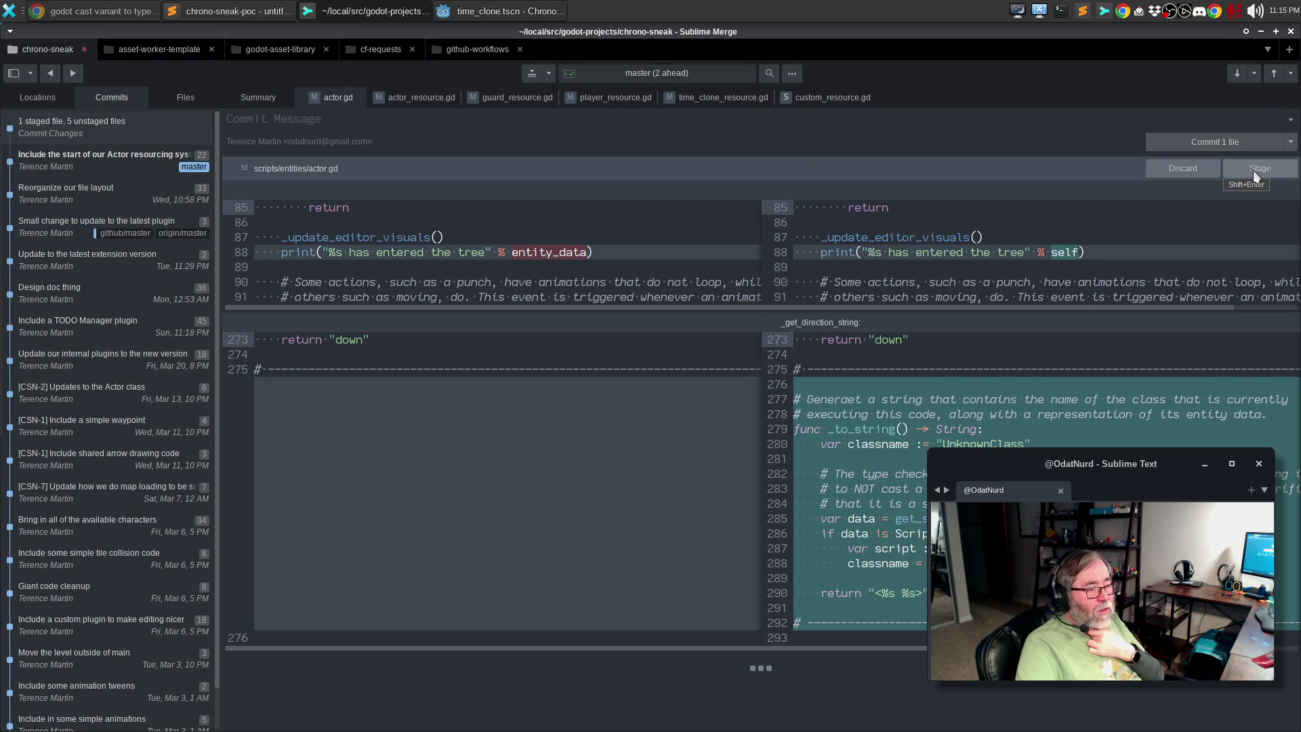
click(1253, 170)
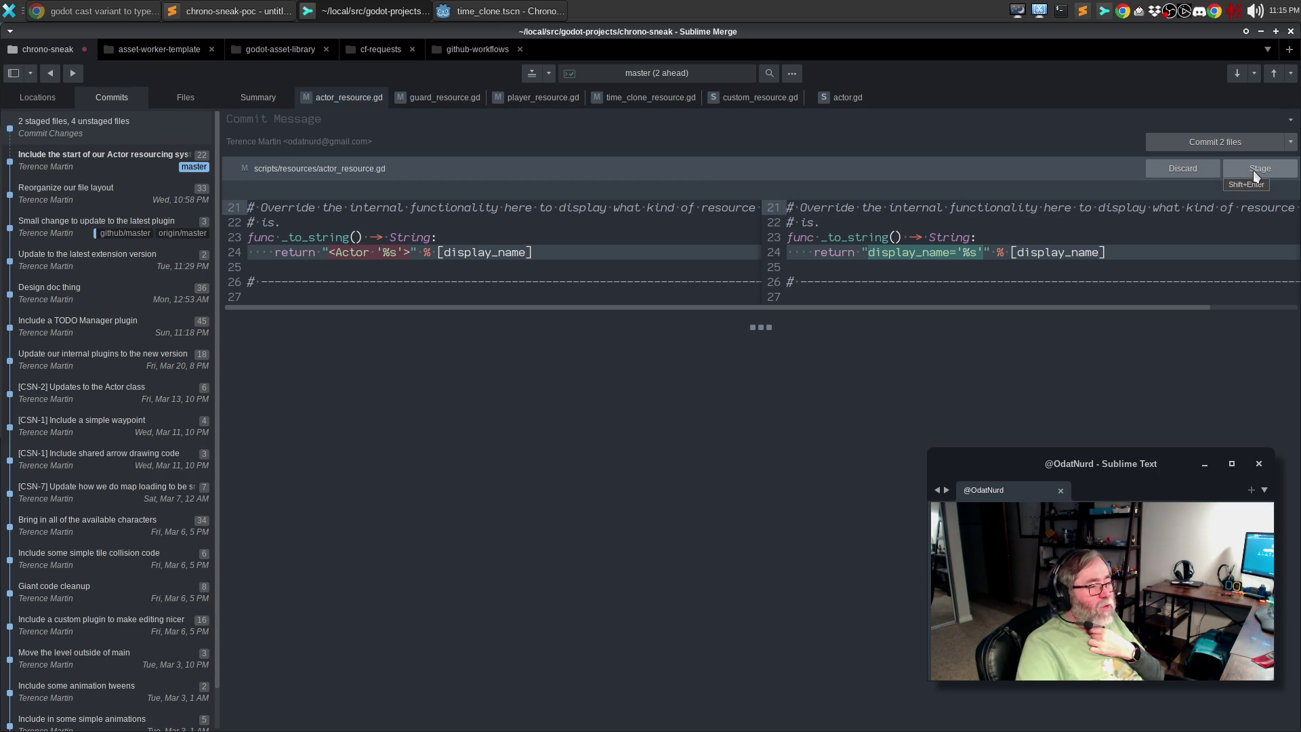
click(1253, 169)
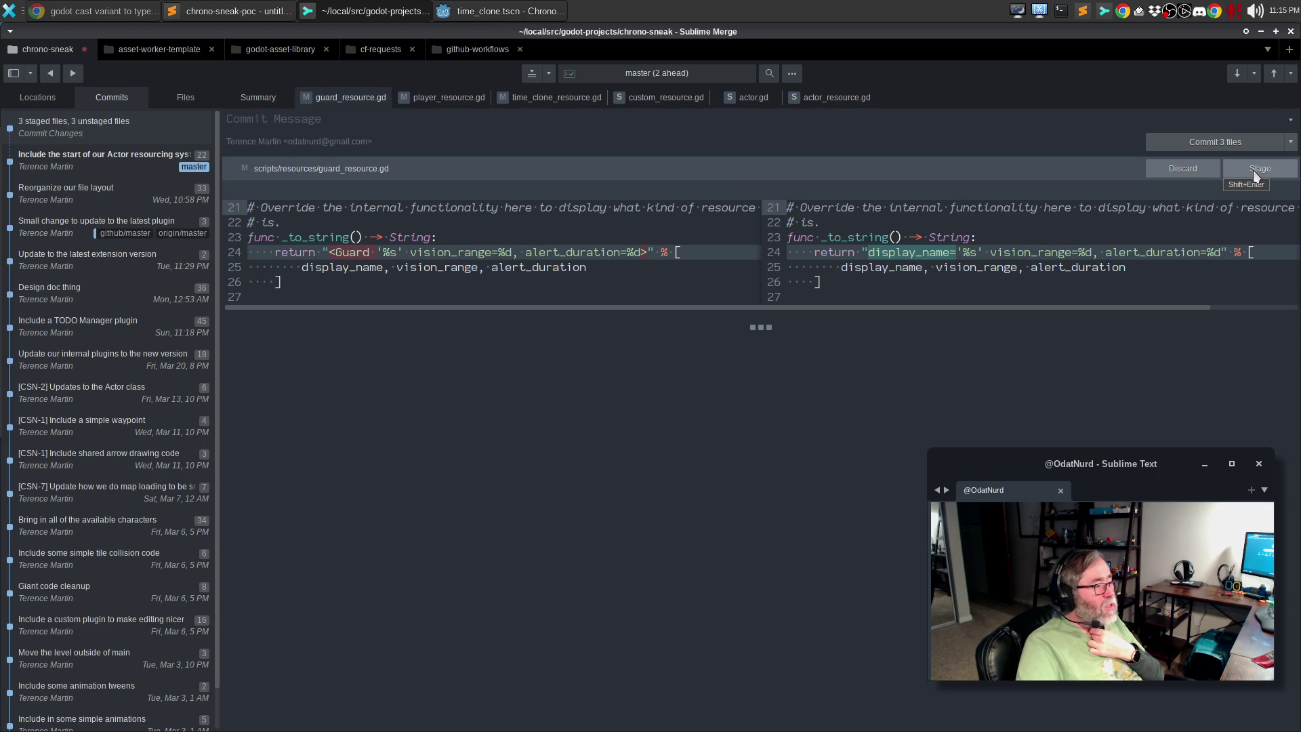
click(1253, 169)
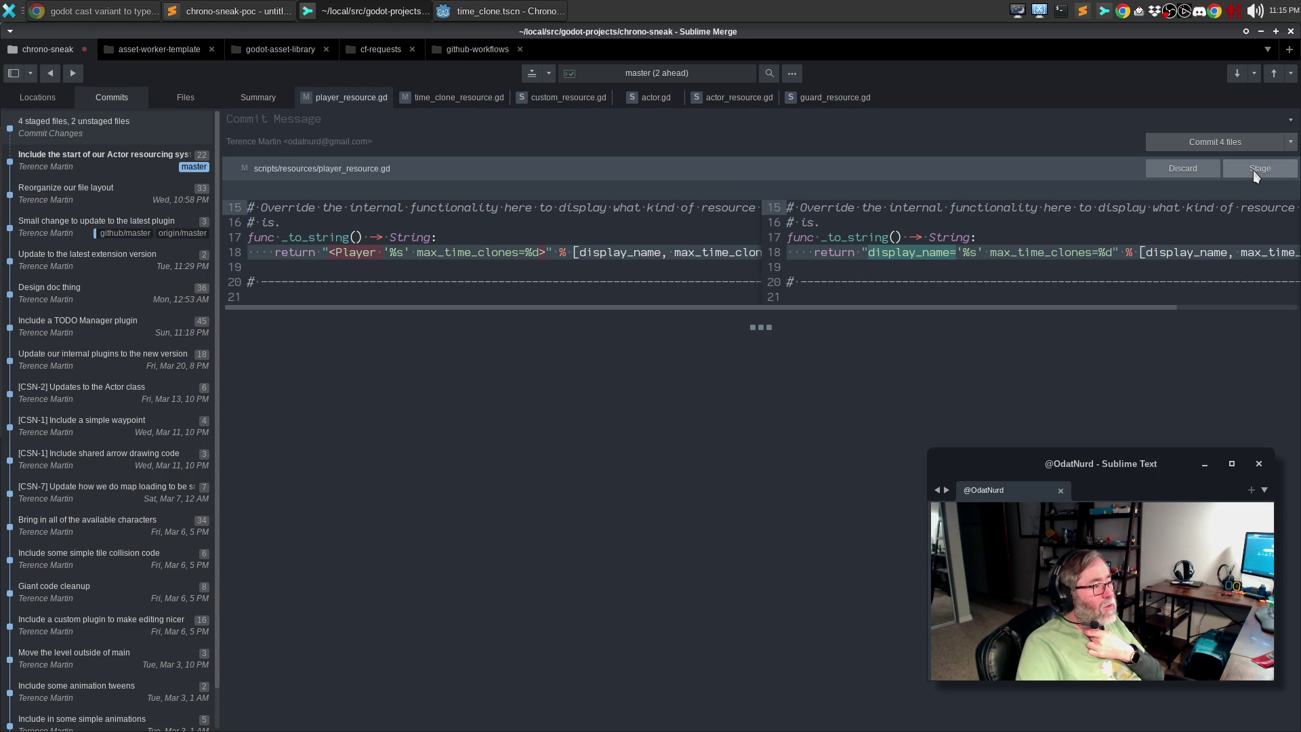
click(1254, 169)
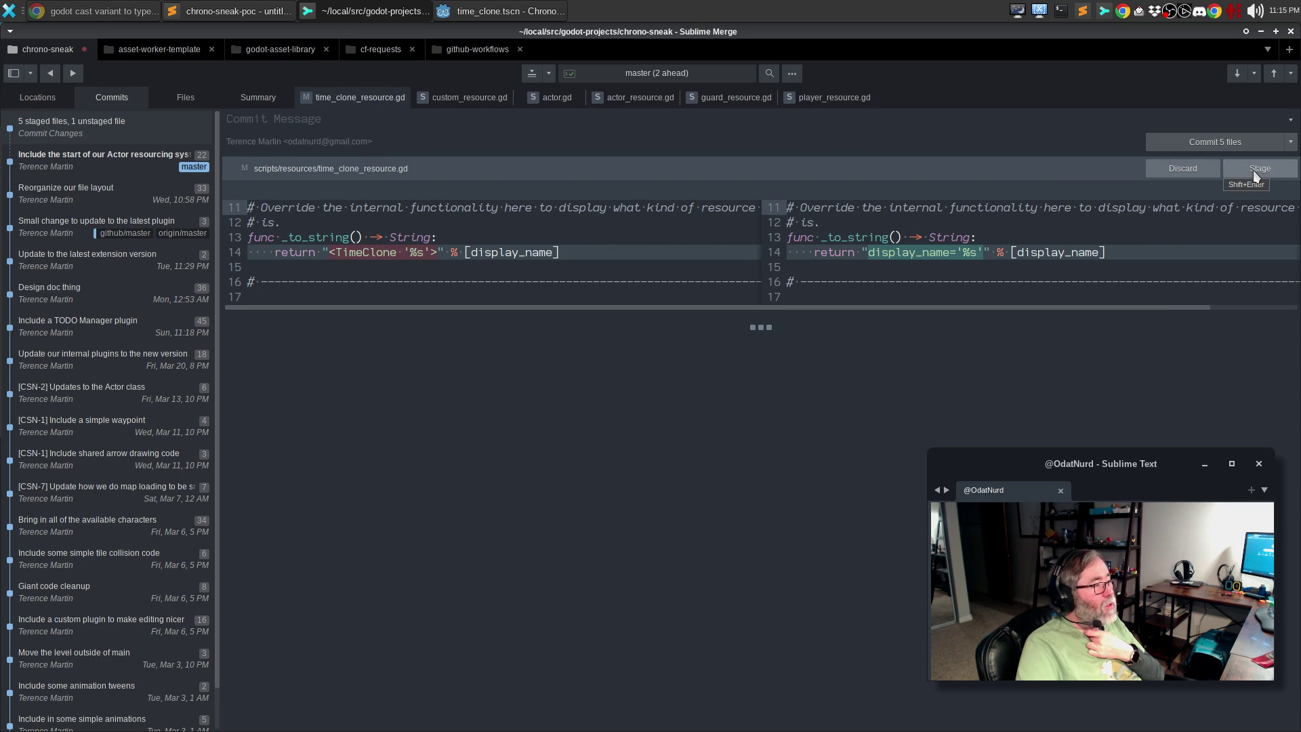
click(1253, 170)
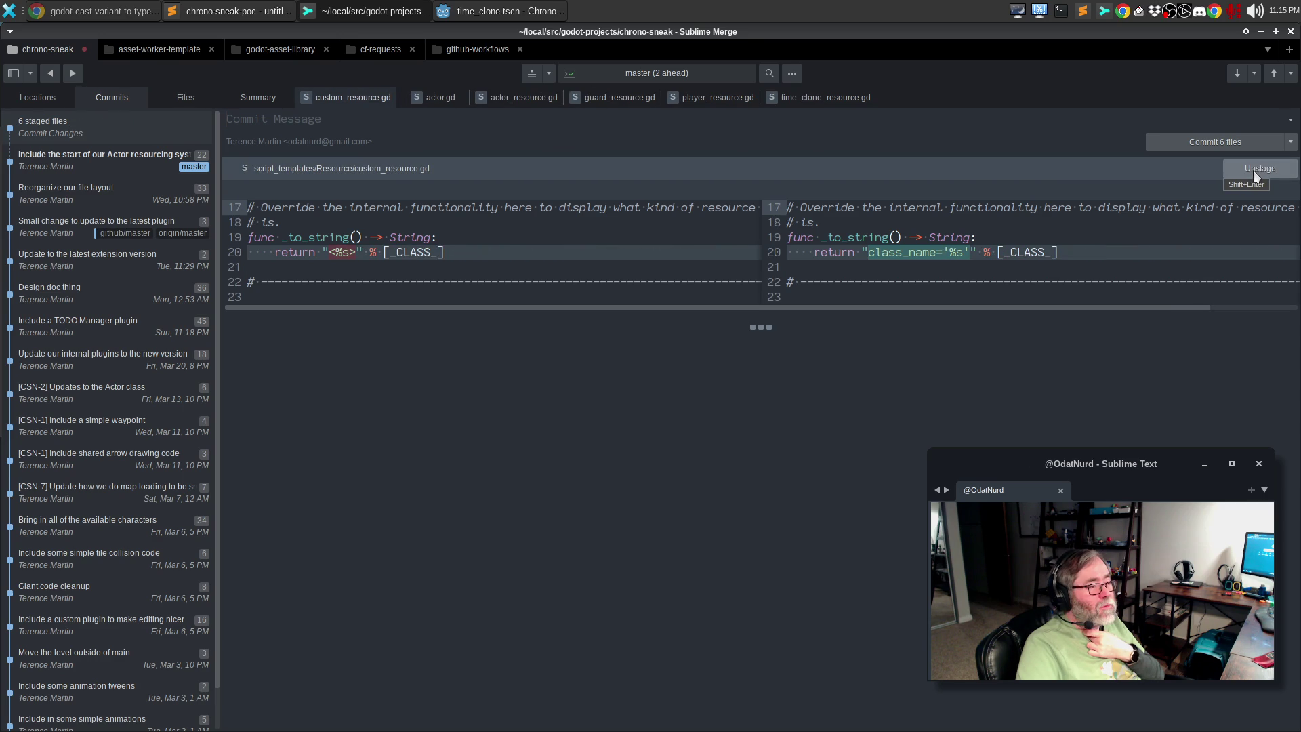
Unstage custom_resource.gd and commit the five remaining staged files
click(1253, 169)
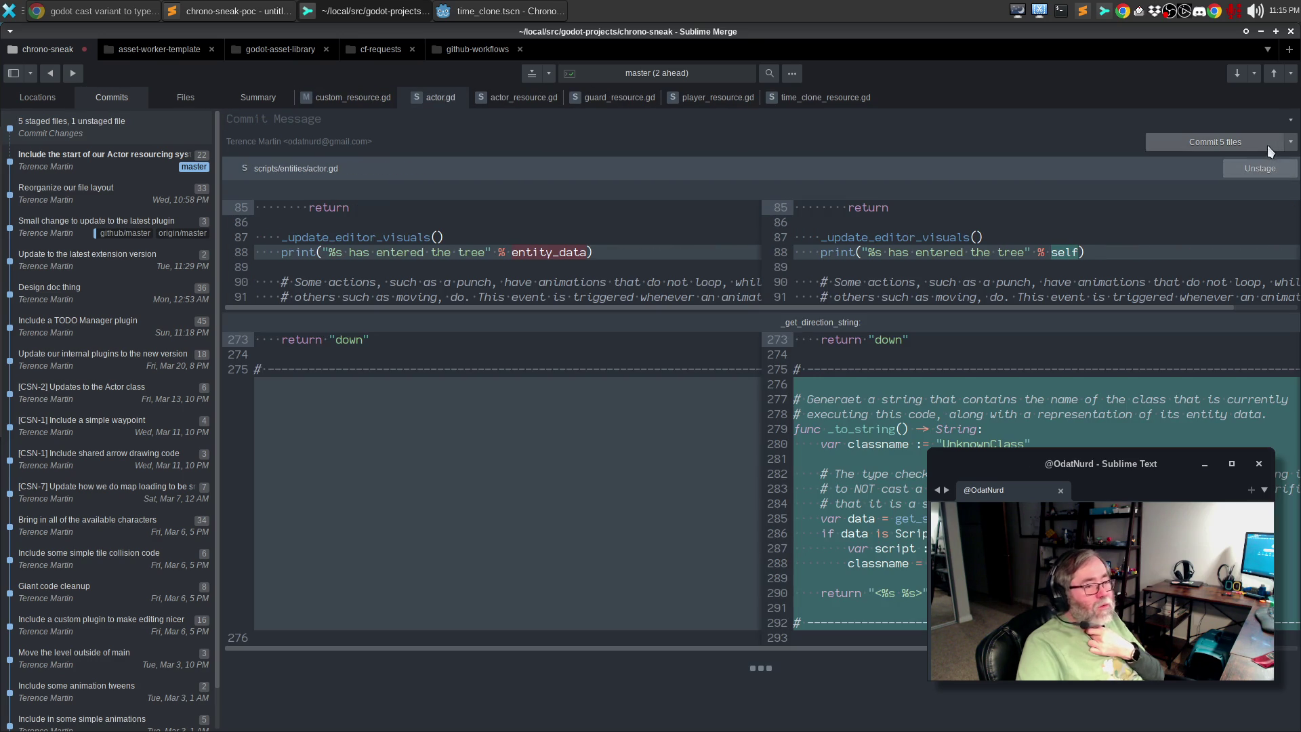
click(1292, 146)
click(1267, 163)
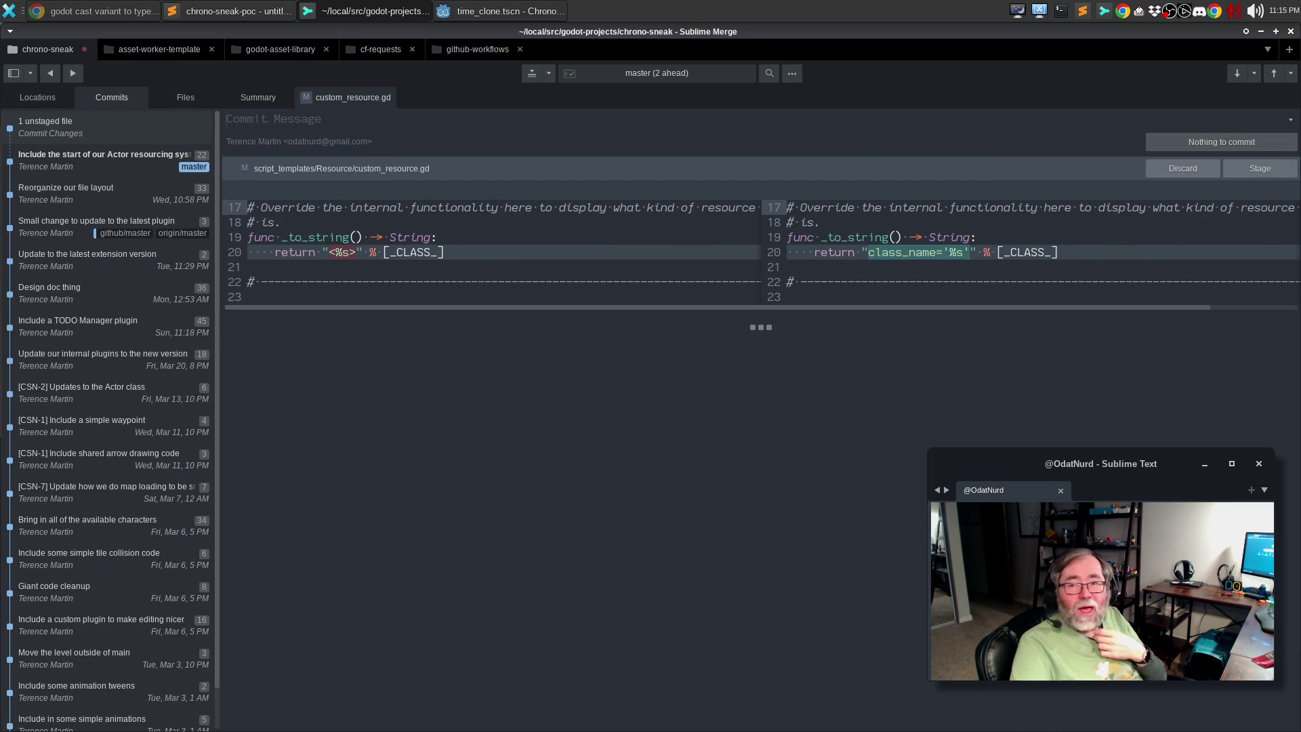